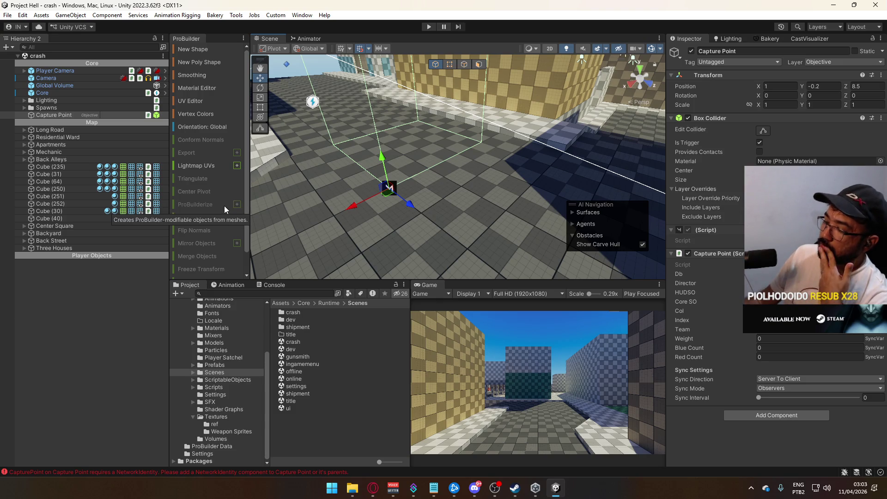
- Open and close the Windows Start menu, then look through Unity's Custom menu
click(332, 488)
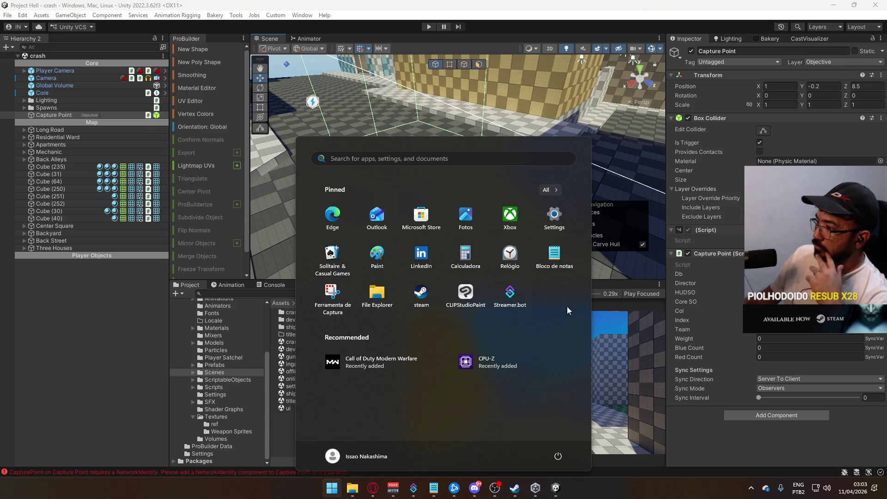
click(546, 118)
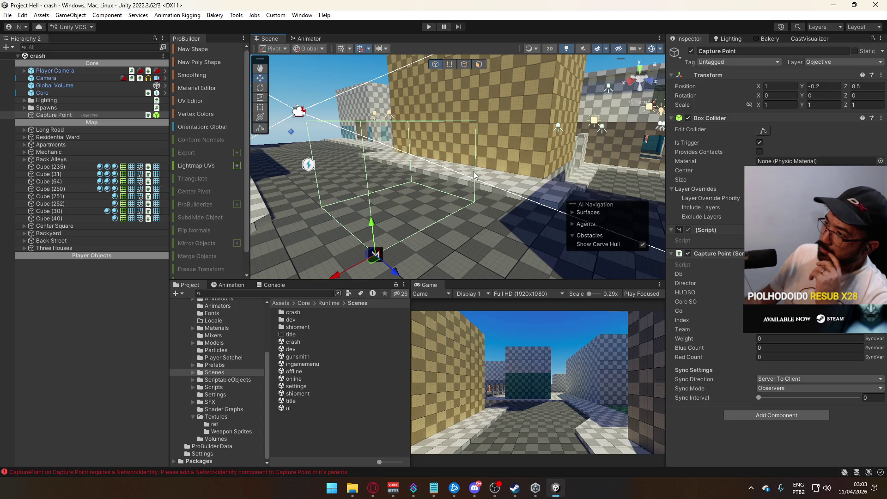
click(276, 14)
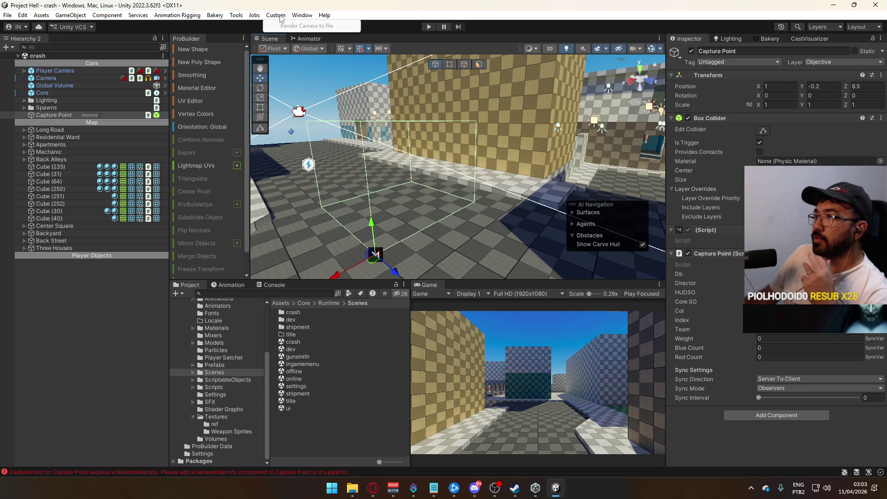
- Create a URP Decal Projector from GameObject > Rendering
mouse_move(70, 15)
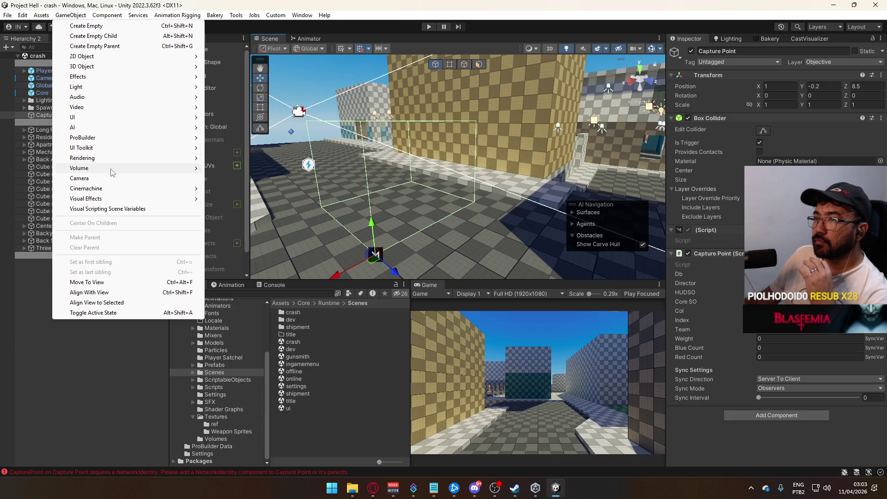
mouse_move(113, 158)
click(250, 159)
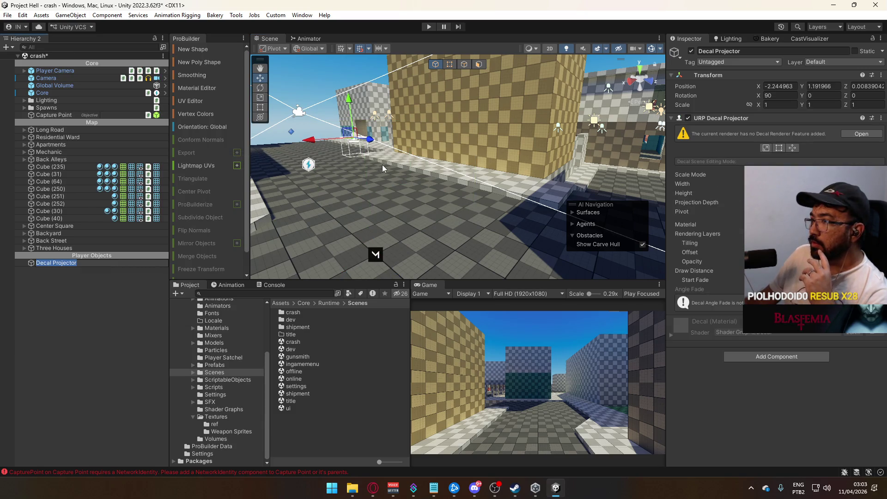
mouse_move(413, 177)
mouse_down()
mouse_move(500, 194)
mouse_move(506, 164)
mouse_up()
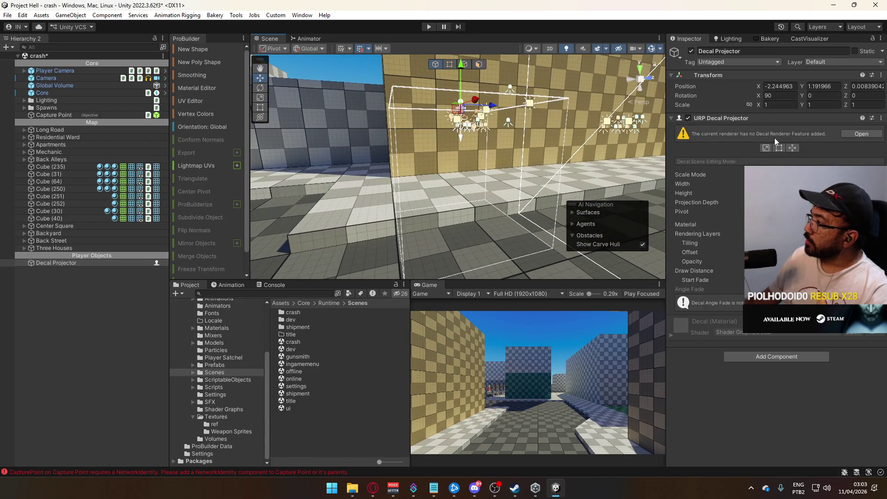
- Add a Decal renderer feature to URP-Performant-Renderer
click(861, 134)
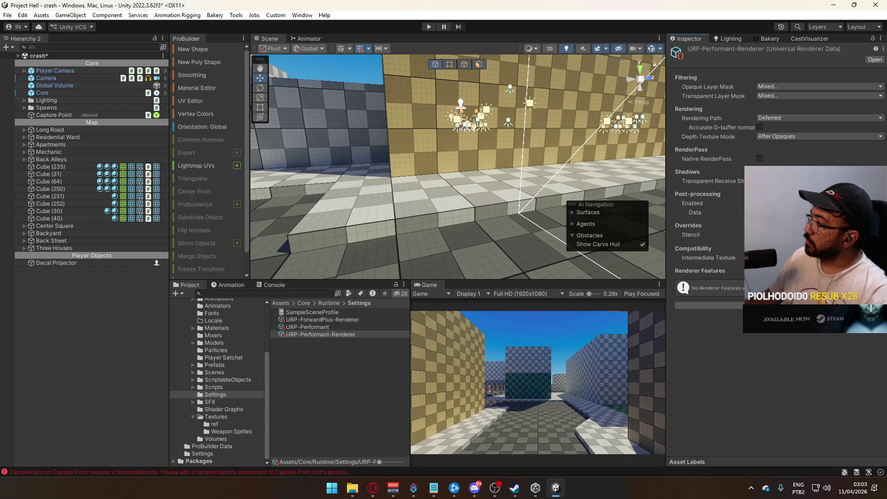
click(709, 306)
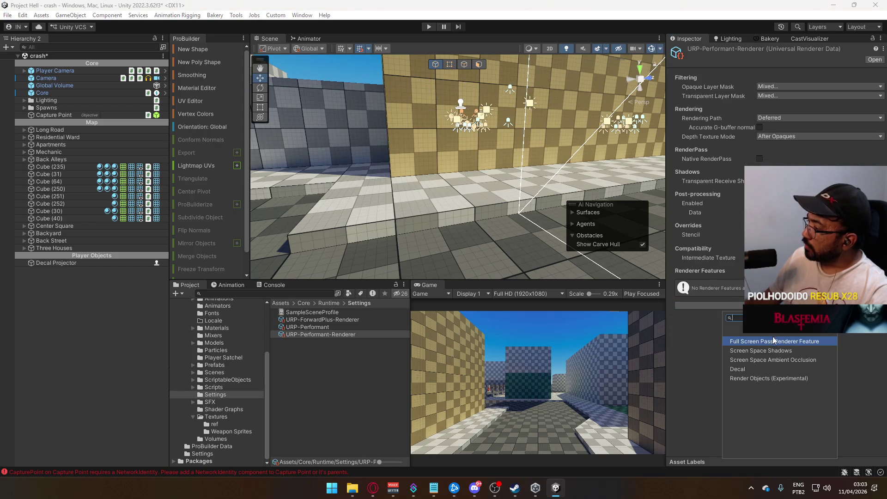
click(766, 372)
- Reselect the Decal Projector and lower it to Y 0.8
mouse_move(468, 210)
mouse_down()
mouse_move(533, 167)
mouse_move(448, 168)
mouse_up()
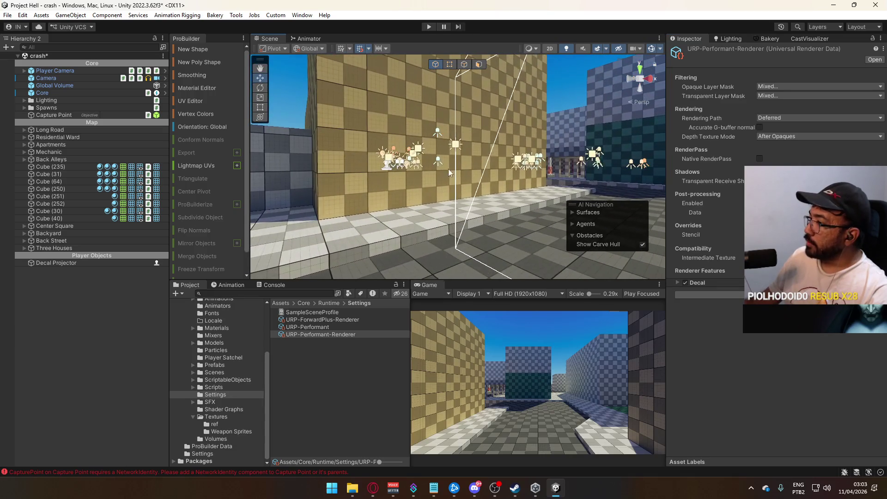
click(392, 170)
mouse_move(392, 121)
mouse_down()
mouse_move(388, 195)
mouse_move(481, 150)
mouse_up()
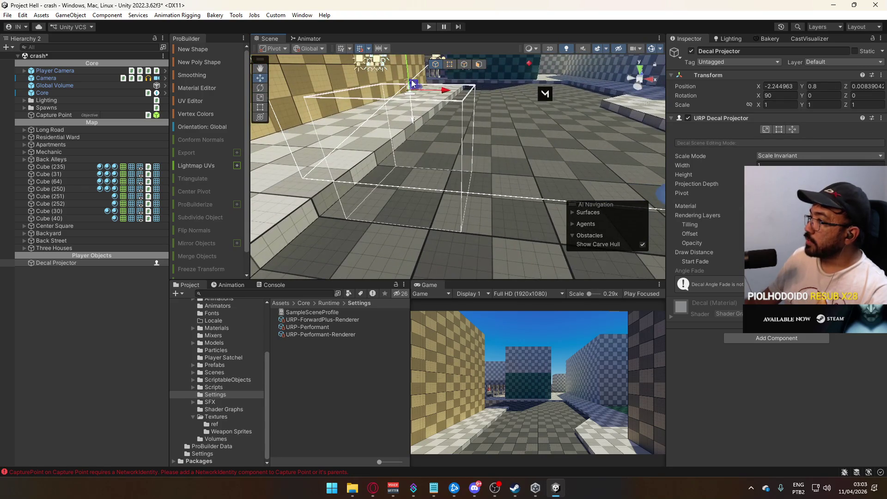
- Lower the projector to Y 0.6 and set its Scale Mode to Inherit from Hierarchy
drag(409, 76, 406, 100)
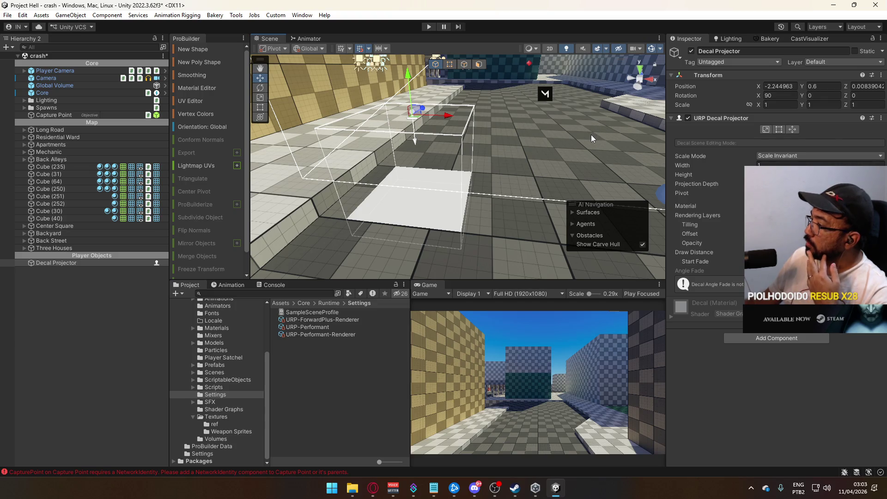
click(778, 156)
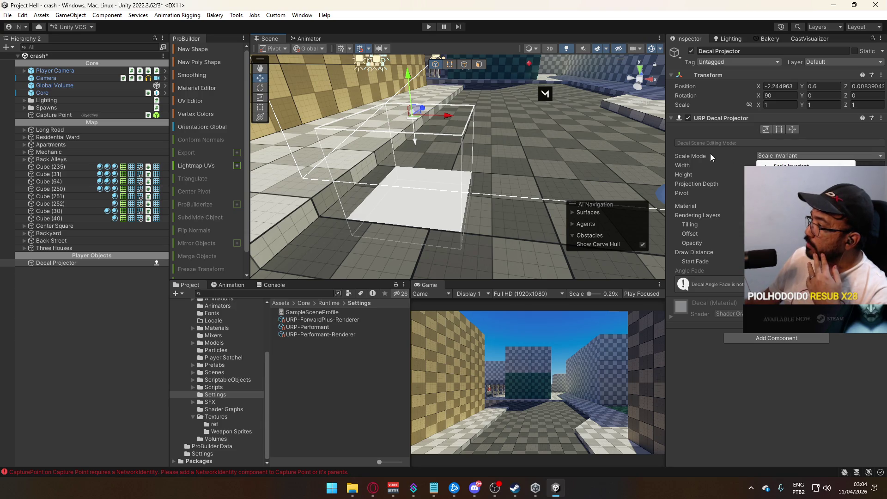
click(785, 174)
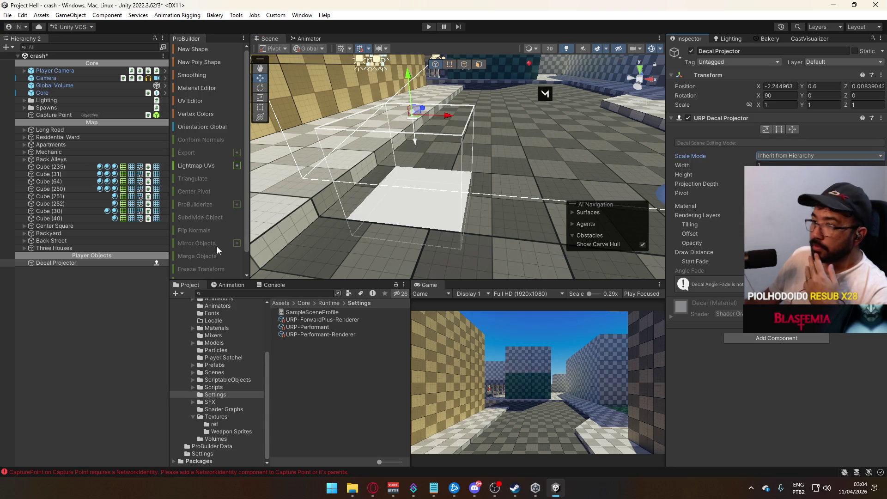
- Parent the Decal Projector under Capture Point and zero its position X, Y and Z
mouse_move(69, 262)
mouse_down()
mouse_move(127, 232)
mouse_move(83, 146)
mouse_move(89, 237)
mouse_move(89, 226)
mouse_move(79, 237)
mouse_move(72, 115)
mouse_up()
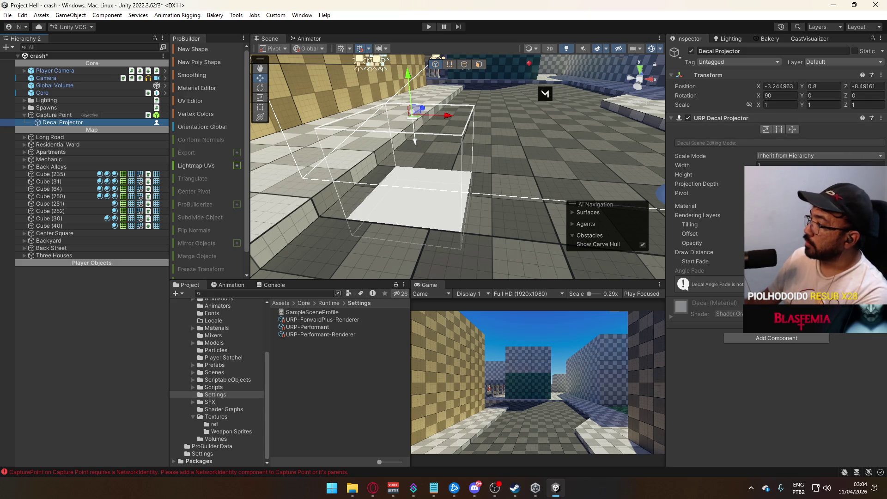
click(780, 86)
text(0)
key(Tab)
text(0)
click(872, 87)
text(0)
mouse_move(561, 134)
mouse_down()
mouse_move(609, 92)
mouse_move(732, 228)
mouse_up()
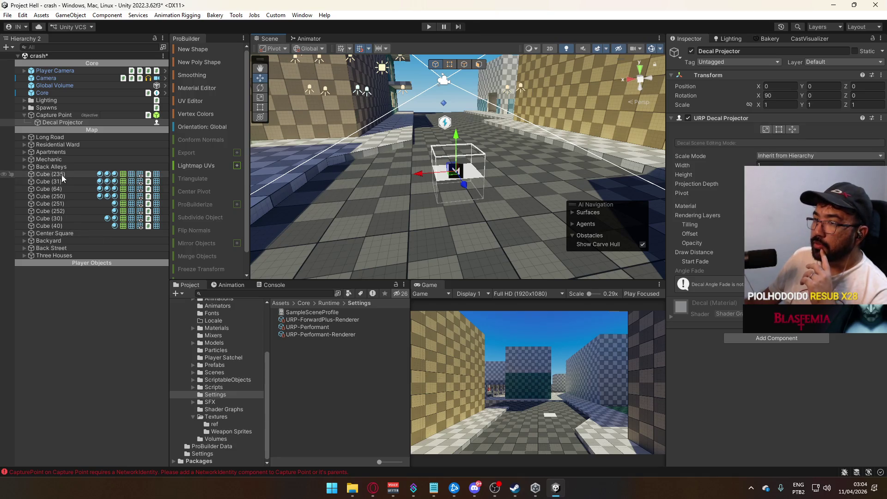
- Scale the Capture Point to 3, 2.3, 3
click(46, 115)
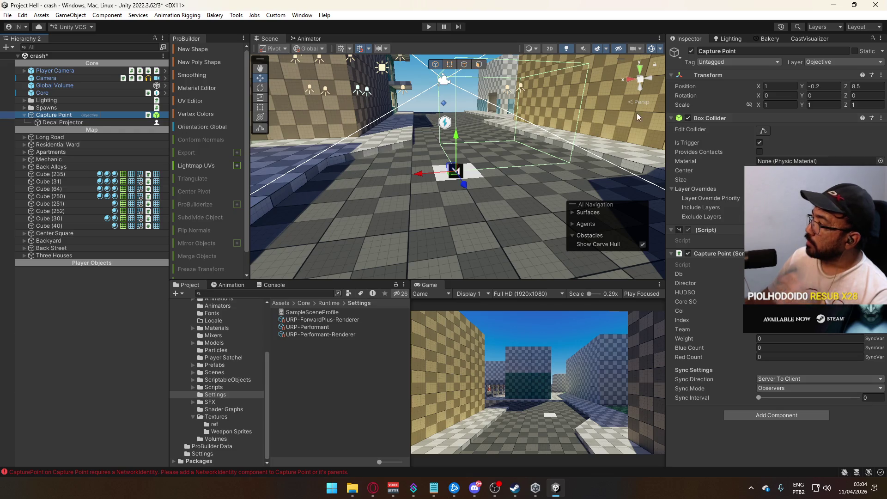
click(777, 104)
text(3)
key(Tab)
text(2.3)
key(Tab)
text(3)
key(Return)
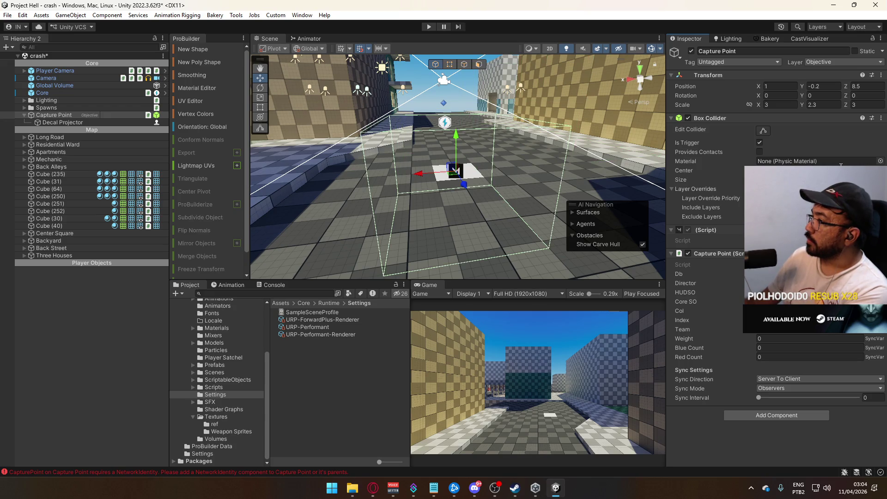
- Change the Capture Point's Y scale to 2
drag(323, 178, 268, 191)
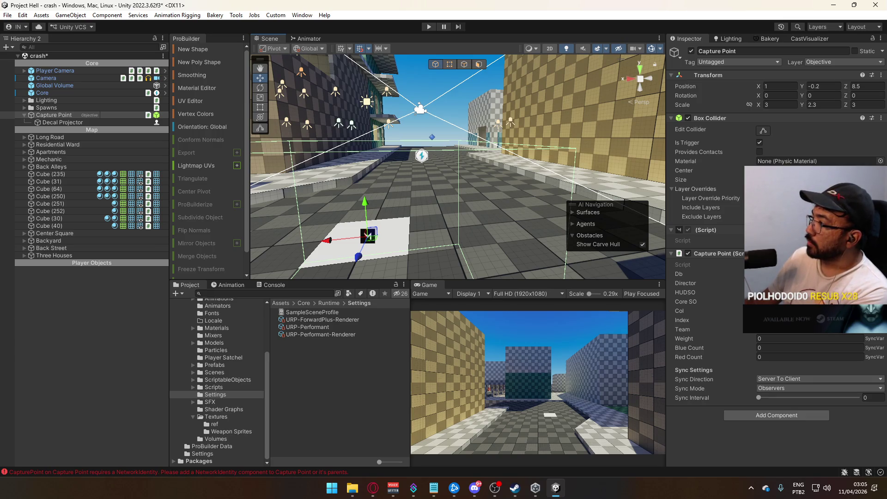
click(823, 104)
text(2)
key(Return)
drag(462, 157, 483, 138)
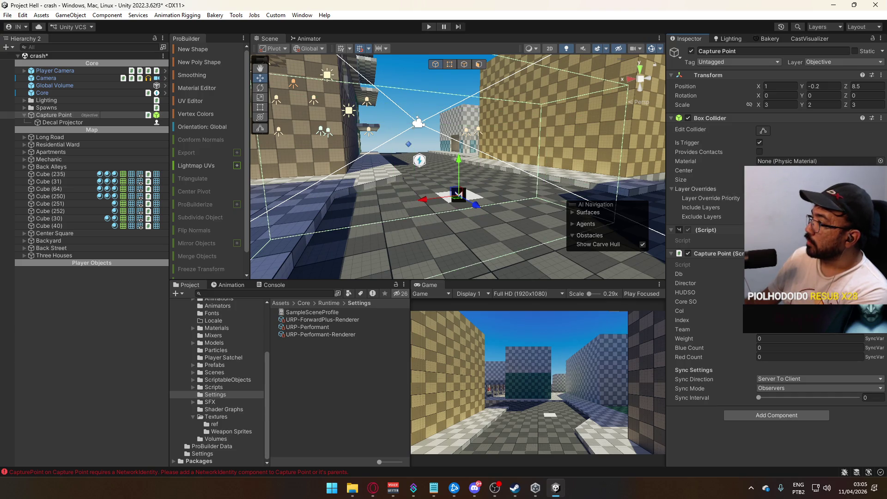
- Restore the X scale to 3 and shift the Capture Point slightly along X
mouse_move(480, 194)
mouse_down()
mouse_move(479, 231)
mouse_move(579, 239)
mouse_move(504, 227)
mouse_up()
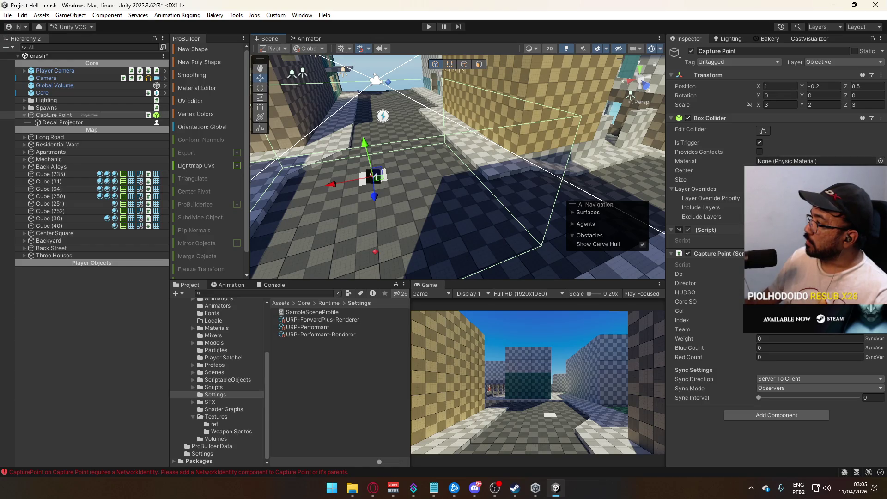
drag(759, 106, 771, 106)
click(786, 106)
text(3)
drag(457, 184, 393, 185)
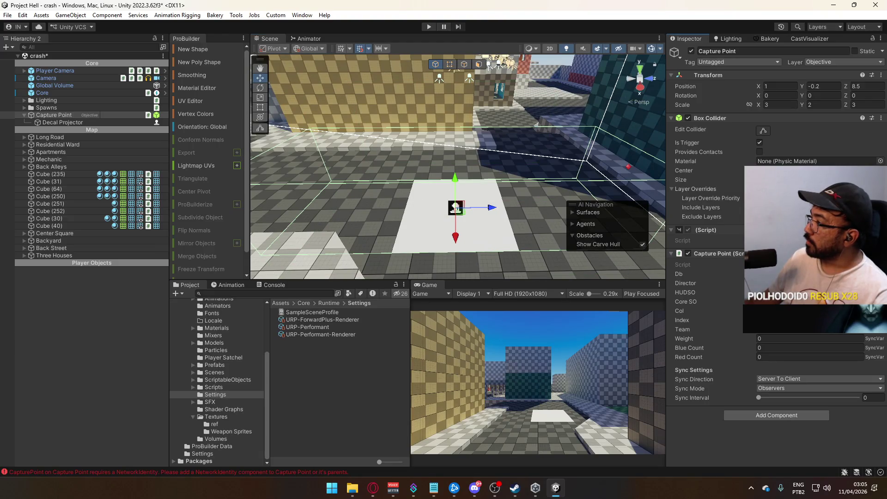
drag(360, 120, 305, 121)
mouse_move(409, 200)
mouse_down()
mouse_move(649, 221)
mouse_move(595, 206)
mouse_up()
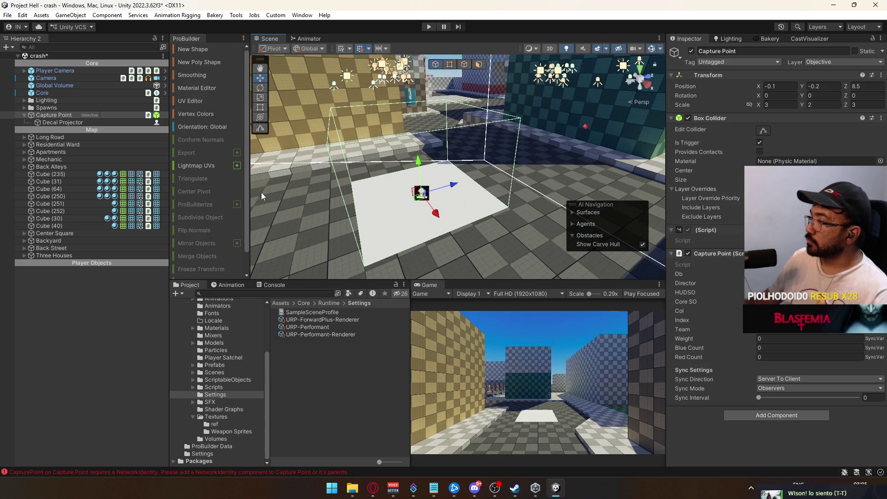
- Select the Decal Projector and frame it in the view
click(64, 122)
mouse_move(462, 172)
mouse_down()
mouse_move(481, 167)
mouse_move(482, 126)
mouse_move(467, 161)
mouse_up()
key(f)
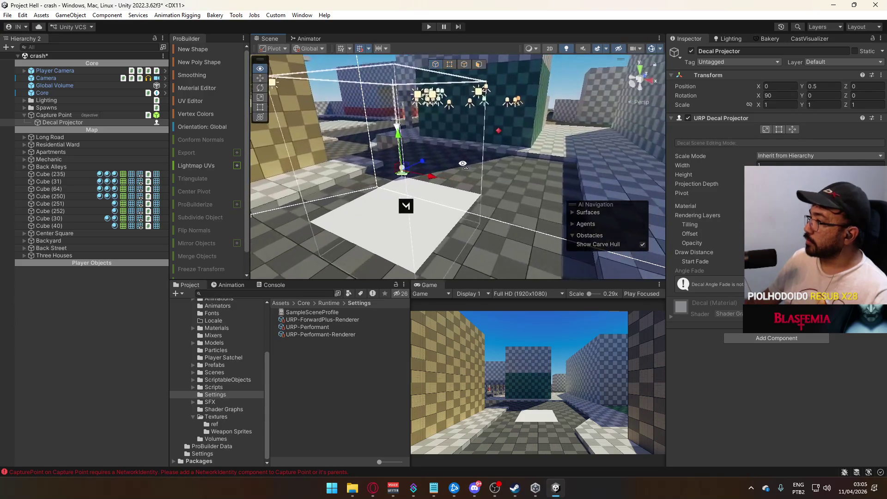
mouse_move(351, 185)
mouse_down()
mouse_move(198, 181)
mouse_move(101, 198)
mouse_move(420, 178)
mouse_up()
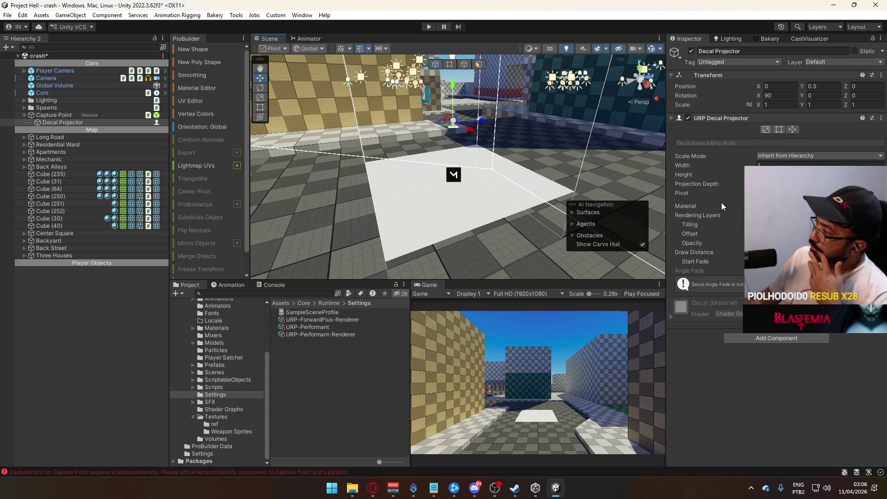
click(786, 205)
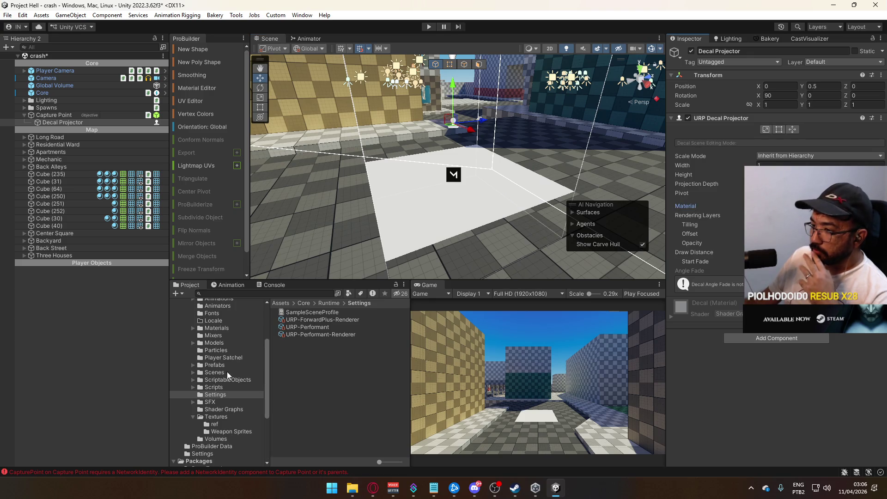
- Rename the DOrange 1 material in the Materials folder to 'Decal Test'
click(220, 329)
right_click(358, 386)
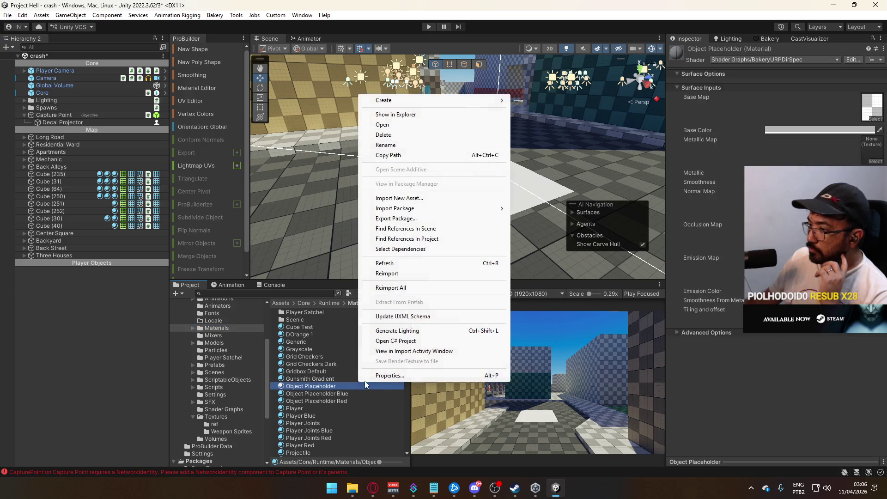
click(304, 342)
click(309, 335)
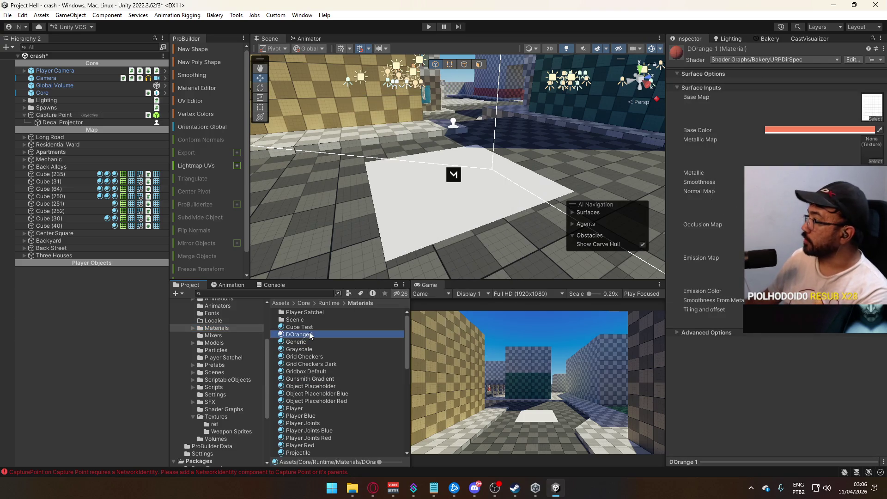
text(Deca)
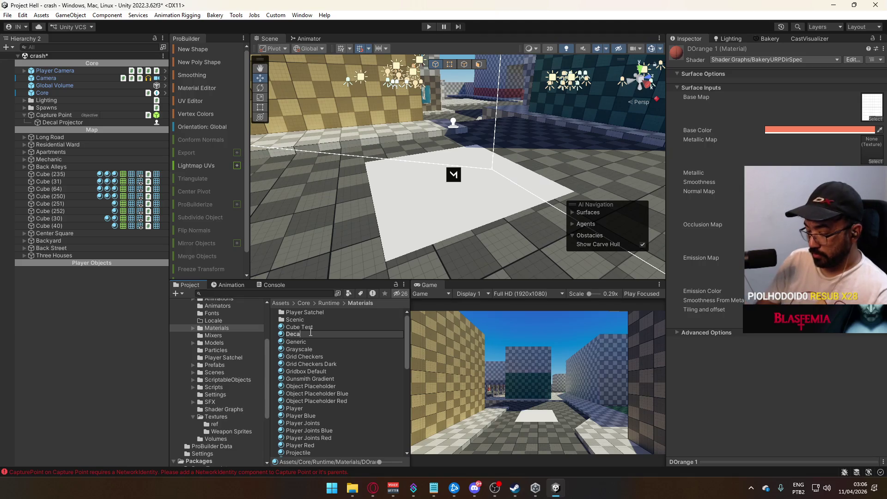
key(Return)
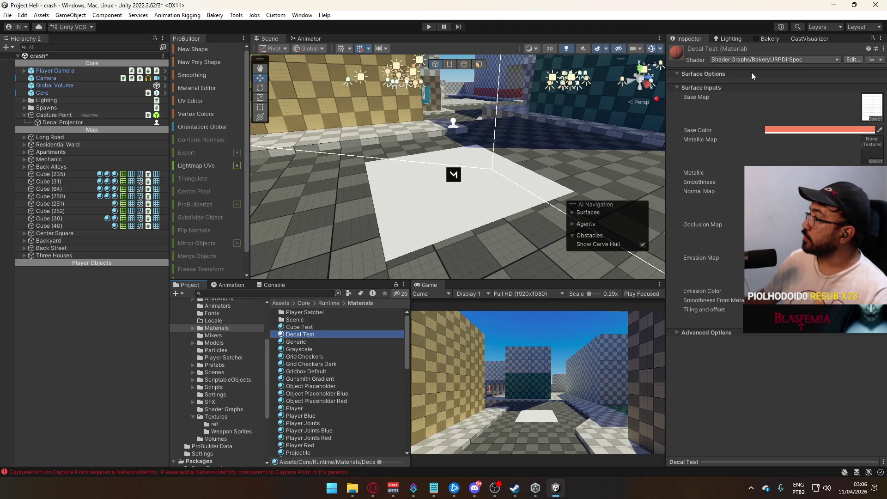
- Switch Decal Test to the Shader Graphs/Decal shader
click(767, 60)
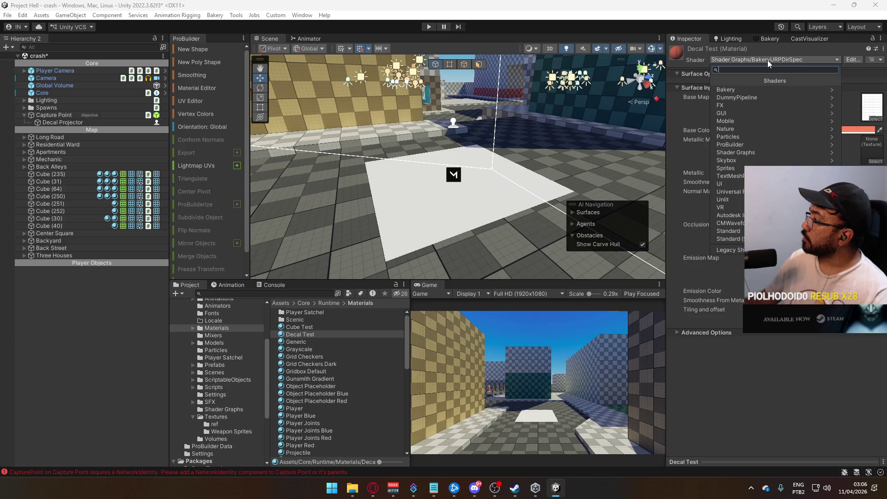
text(deca)
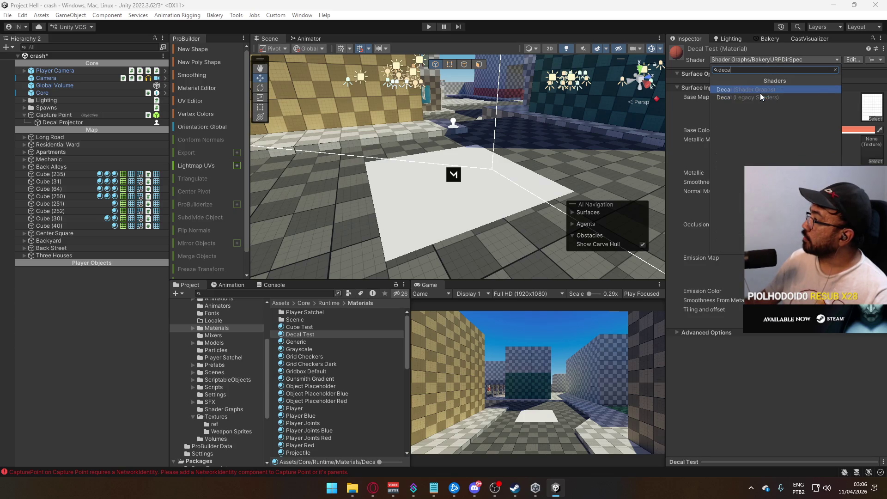
click(762, 91)
mouse_move(512, 145)
mouse_down()
mouse_move(565, 133)
mouse_move(483, 183)
mouse_up()
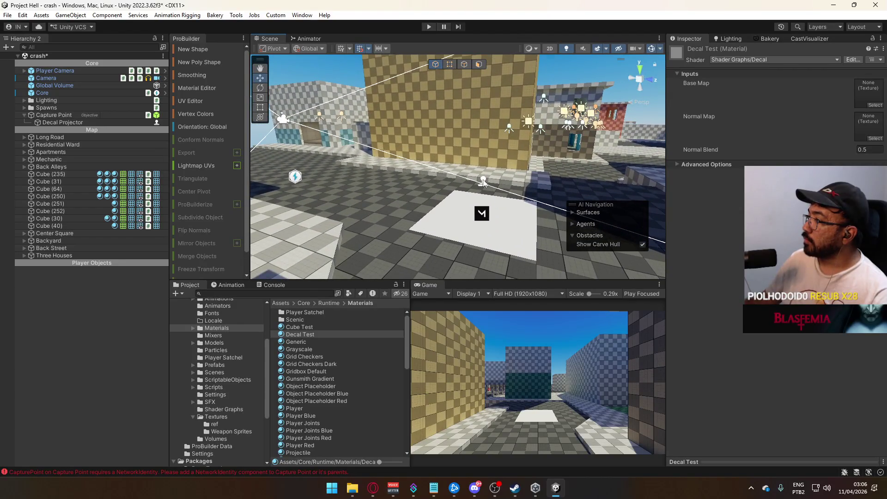
click(483, 181)
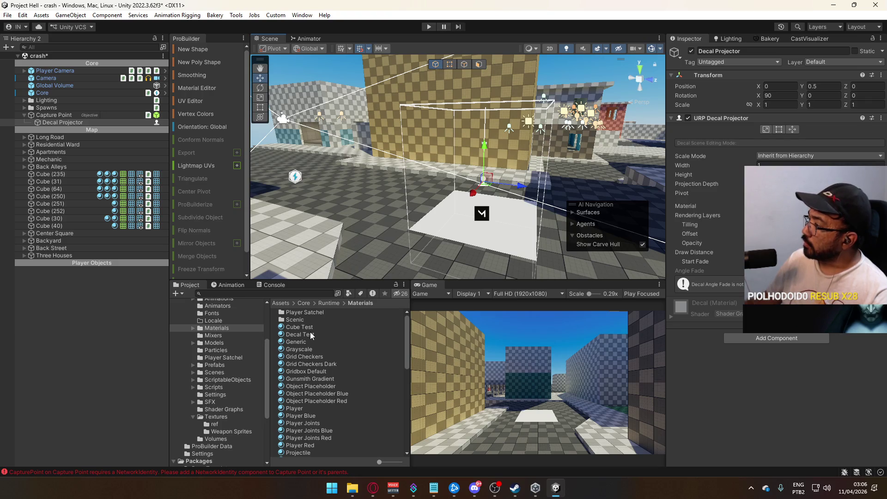
- Assign Decal Test to the projector and expand its Inputs and advanced options
drag(300, 334, 786, 206)
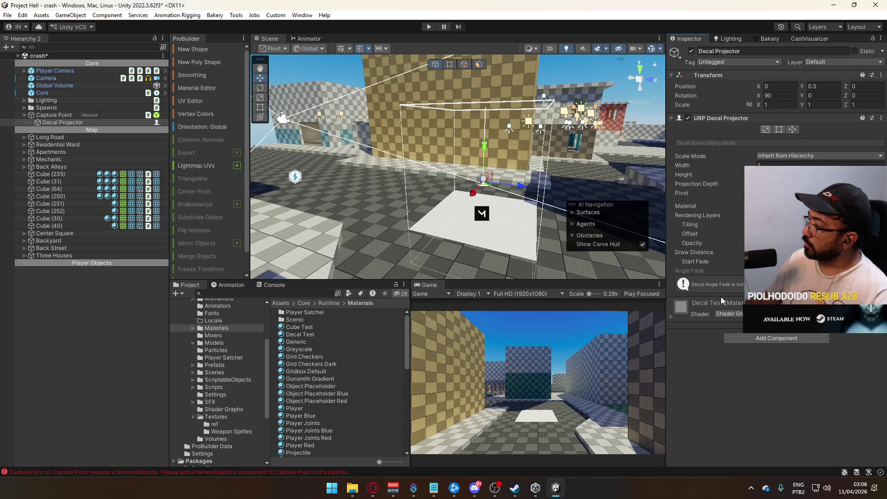
click(672, 317)
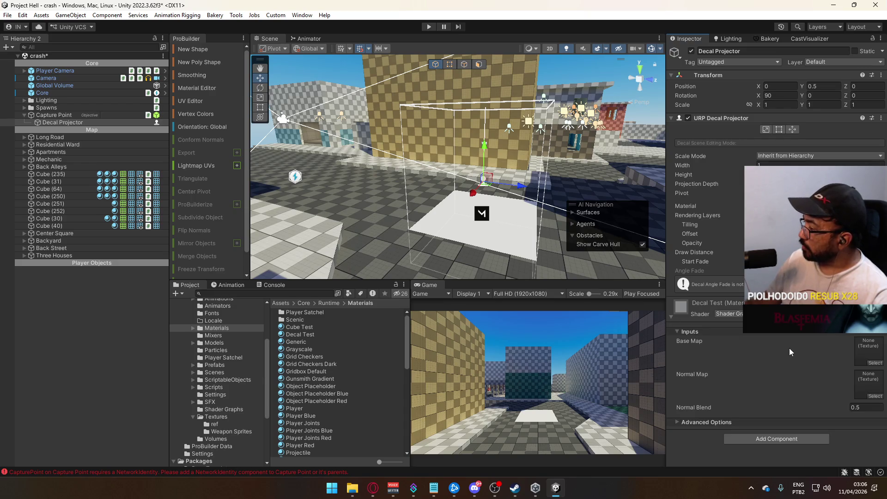
click(700, 421)
scroll(849, 340, down, 3)
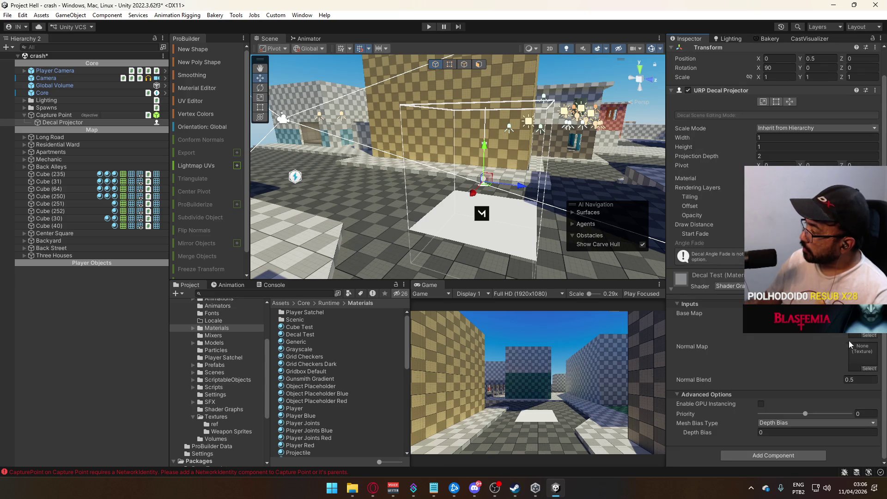
- Set the Base Map to the Simple Border texture after trying Bullet Hole and capture-point-icon
click(870, 336)
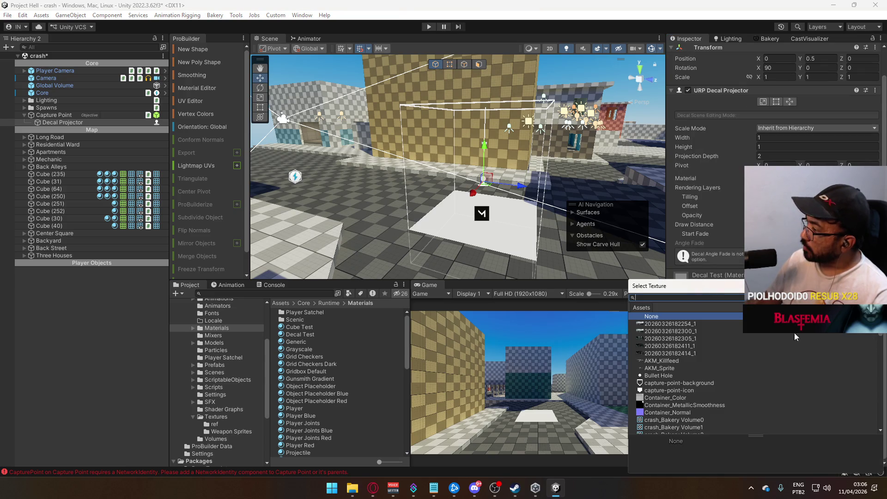
click(682, 375)
click(679, 390)
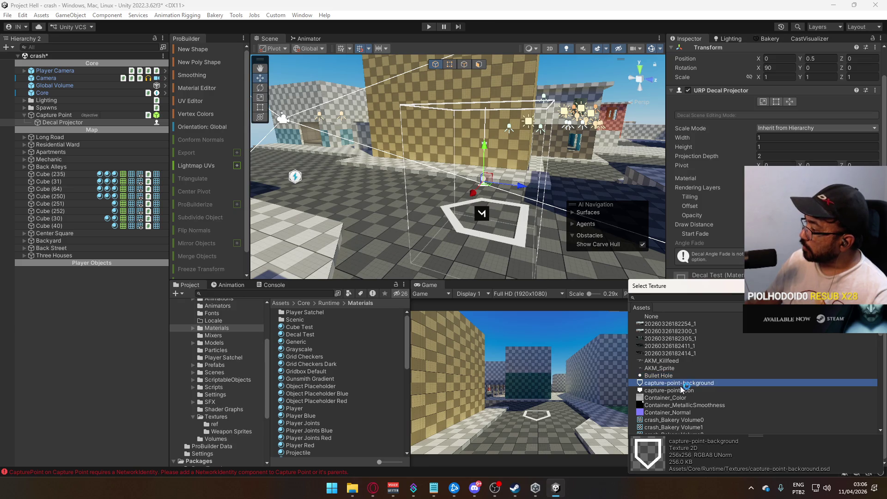
scroll(698, 383, down, 2)
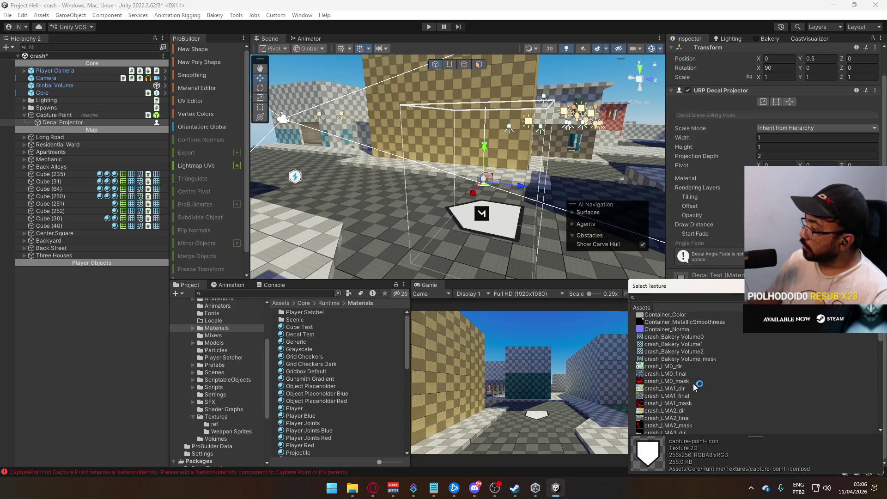
click(699, 298)
text(border)
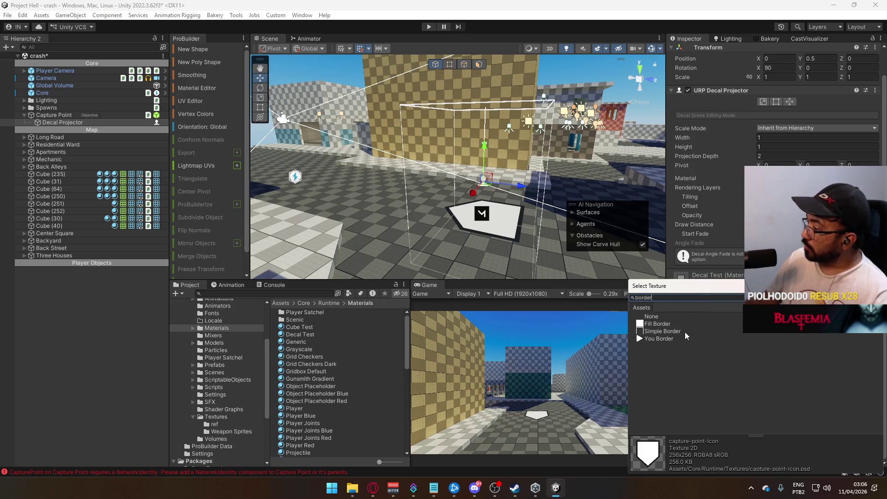
click(685, 332)
key(Return)
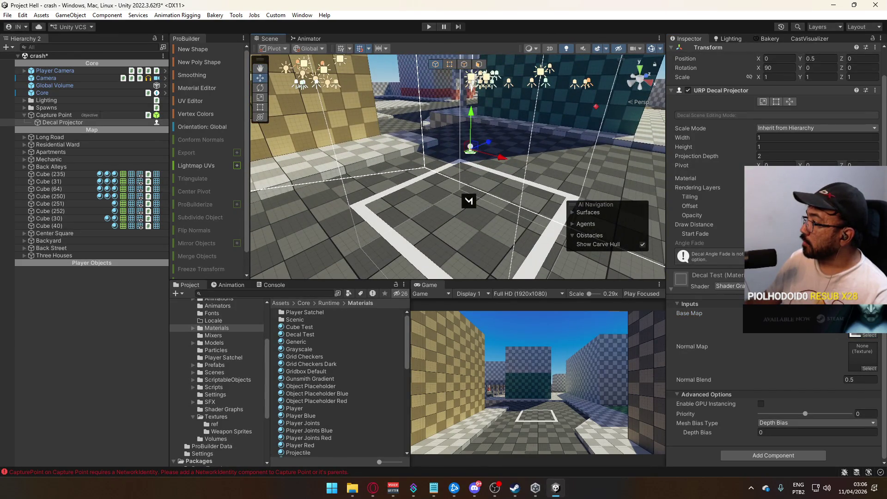
- Select and frame the Capture Point, then widen it to about 5 along X
alt+drag(510, 192, 430, 200)
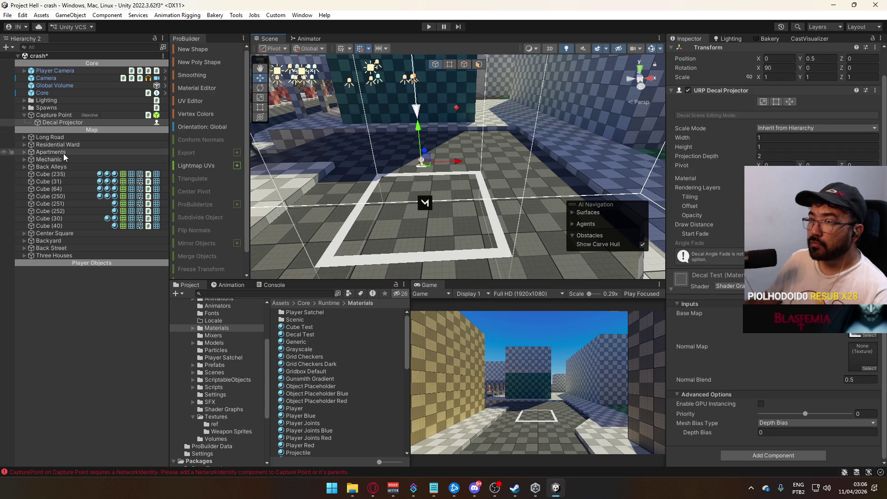
click(73, 114)
key(f)
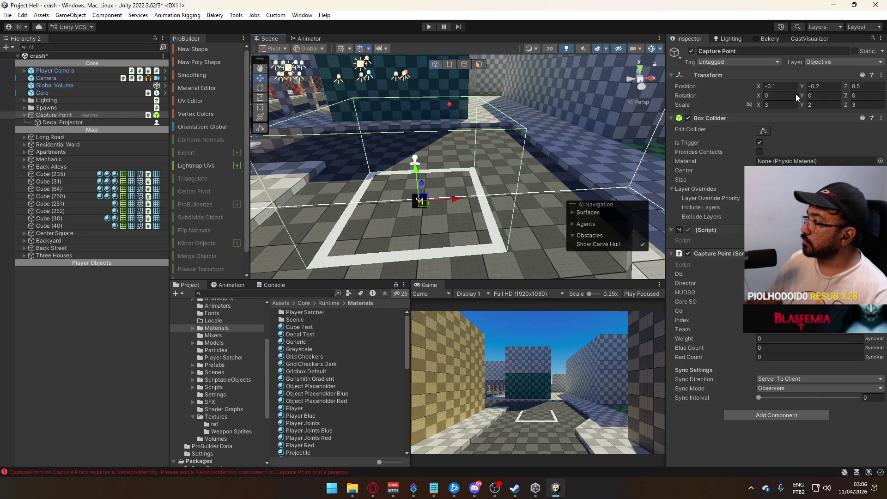
drag(761, 106, 780, 105)
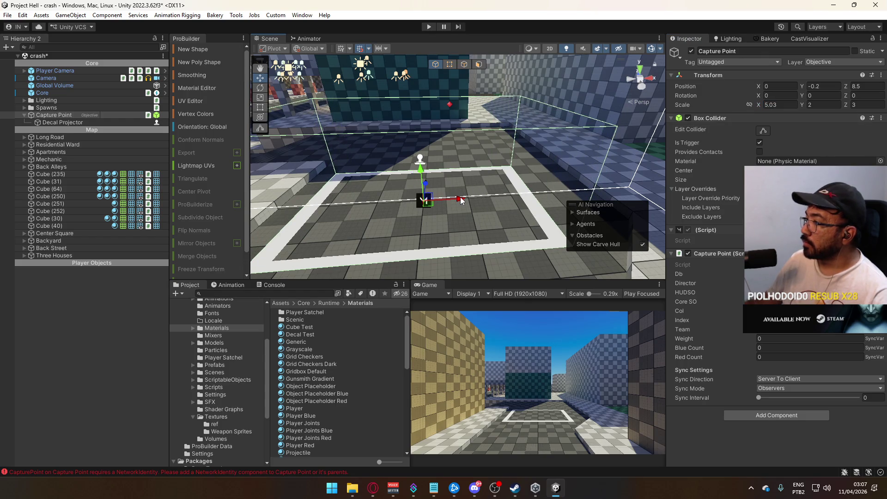
mouse_move(464, 191)
mouse_down()
mouse_move(530, 219)
mouse_move(573, 206)
mouse_up()
- Set the Capture Point's X and Z scale to exactly 5 and nudge it along Z
click(785, 104)
text(5)
key(Tab)
key(Tab)
text(5)
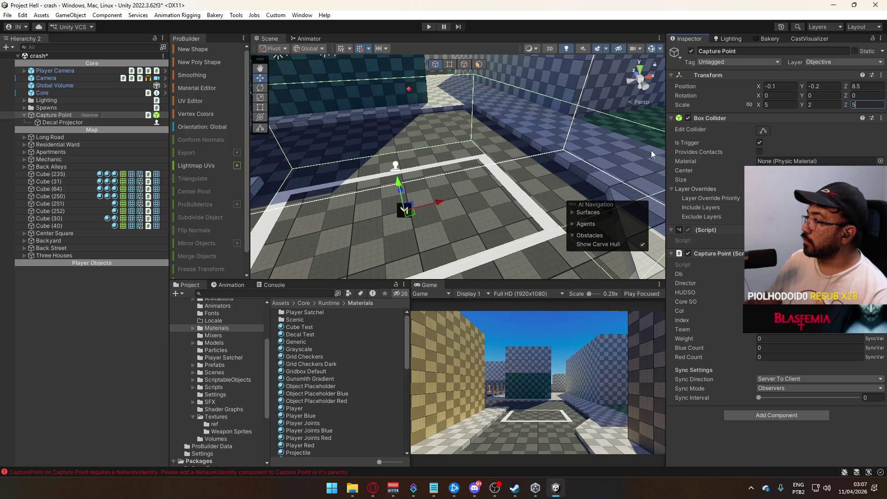
click(404, 191)
mouse_move(404, 190)
mouse_down()
mouse_move(294, 205)
mouse_move(506, 191)
mouse_up()
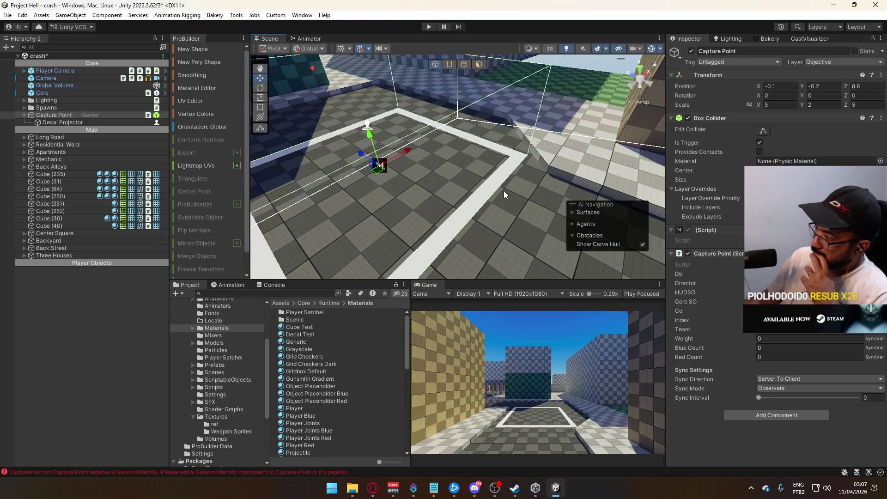
click(65, 123)
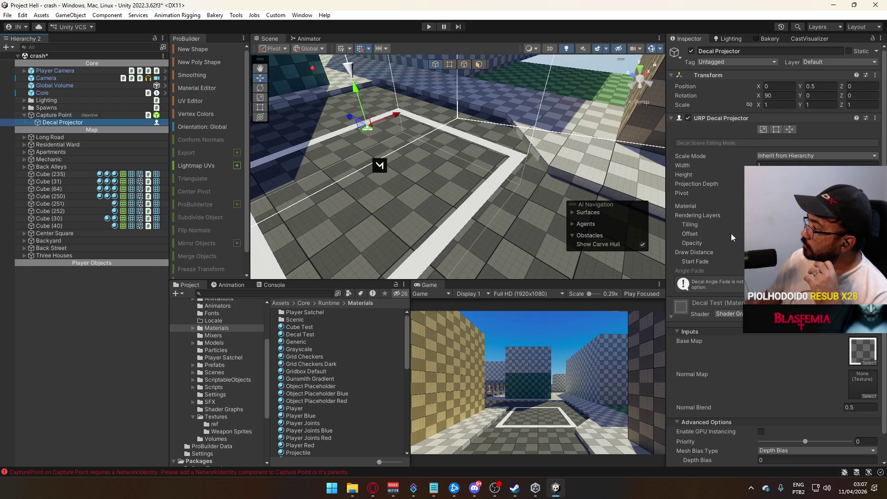
- Try View Bias, revert Mesh Bias Type to Depth Bias, and enable GPU Instancing on Decal Test
mouse_move(785, 242)
mouse_down()
mouse_move(845, 243)
mouse_move(741, 229)
mouse_up()
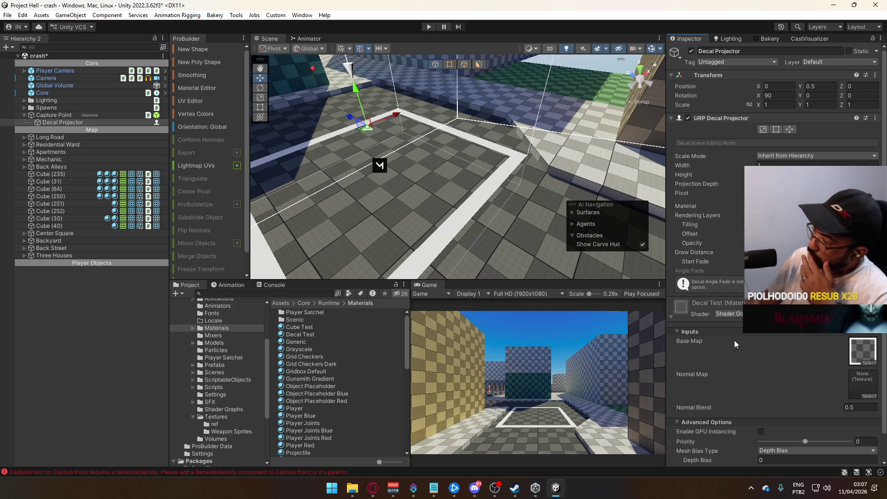
scroll(737, 344, down, 1)
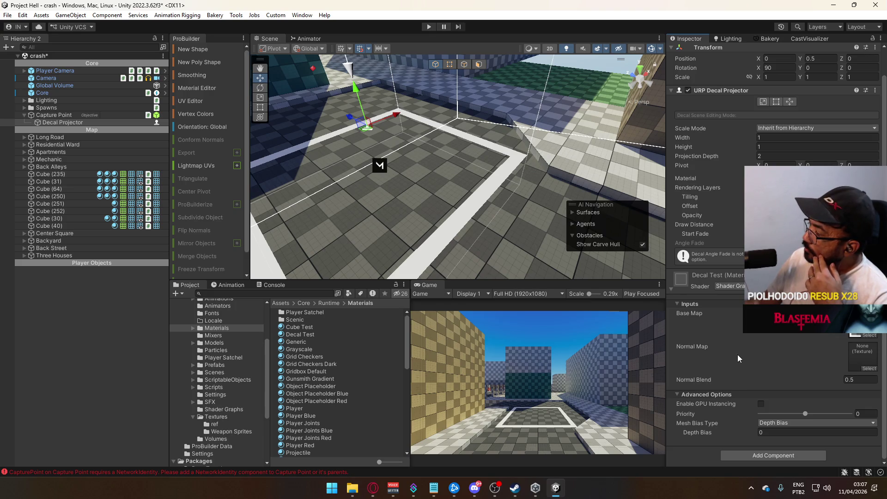
click(769, 423)
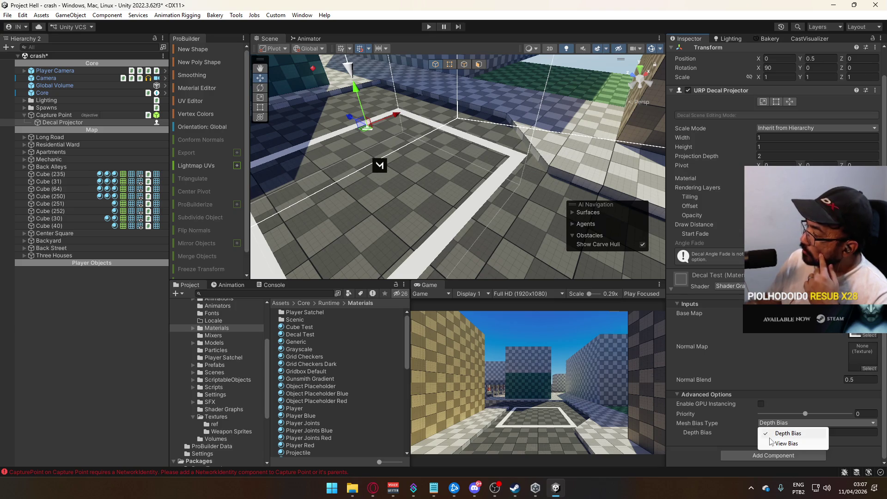
click(775, 445)
click(784, 423)
click(787, 434)
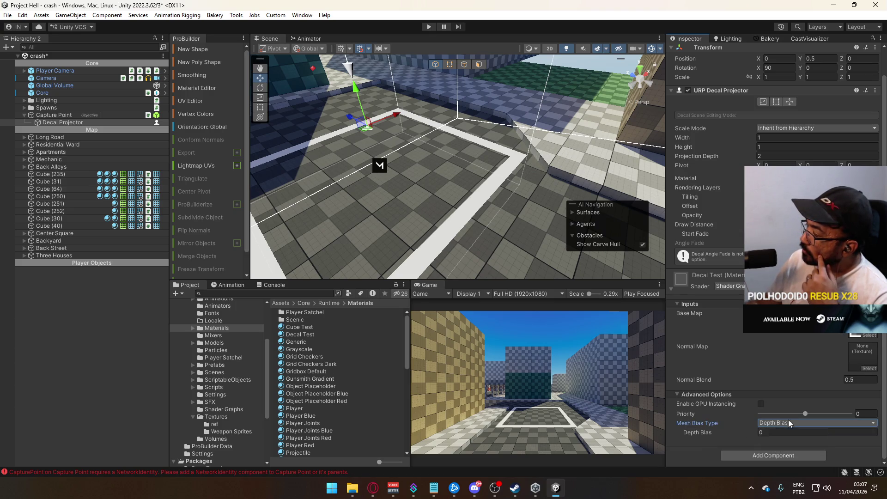
click(760, 405)
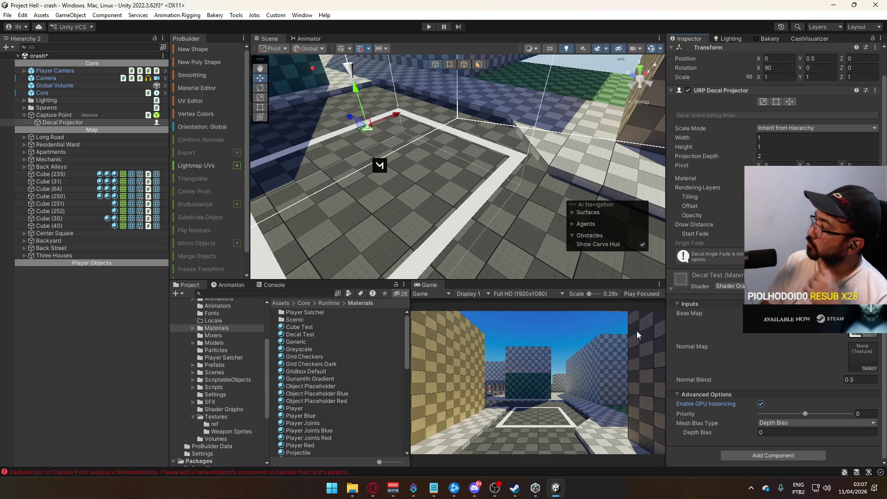
click(752, 138)
text(2)
mouse_move(416, 139)
mouse_down()
mouse_move(381, 80)
mouse_move(452, 130)
mouse_up()
key(ctrl+z)
key(f)
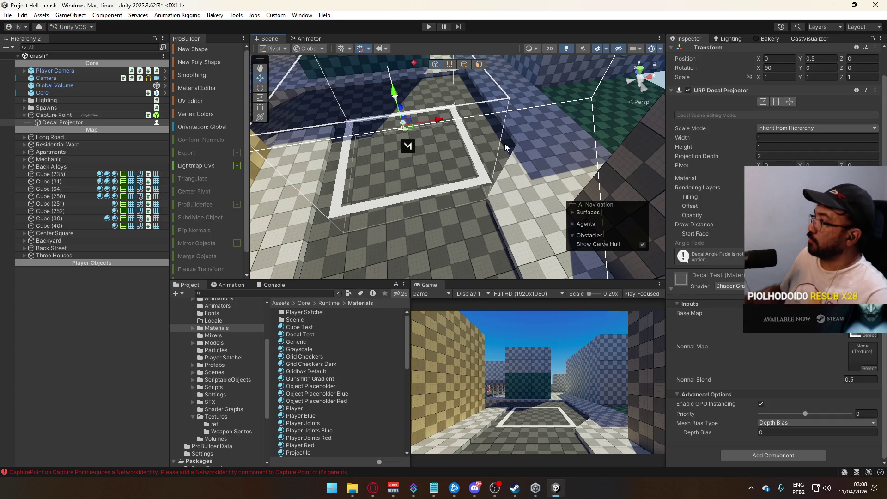
drag(450, 198, 287, 227)
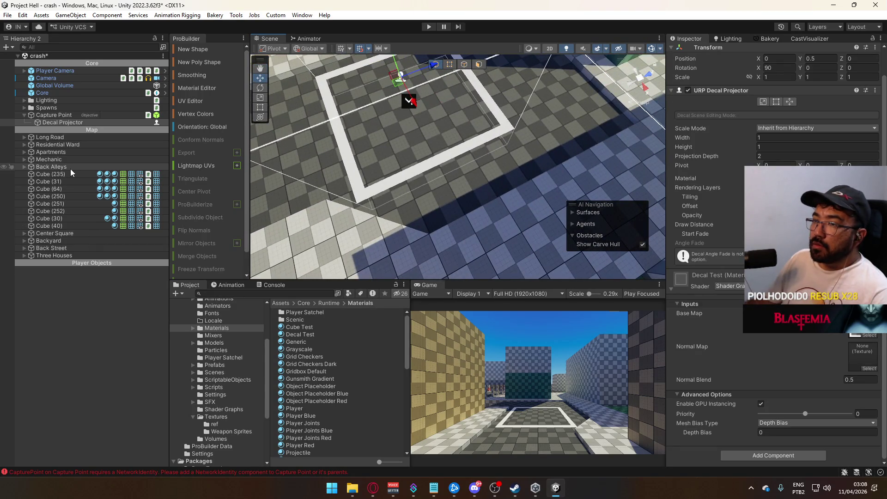
key(f)
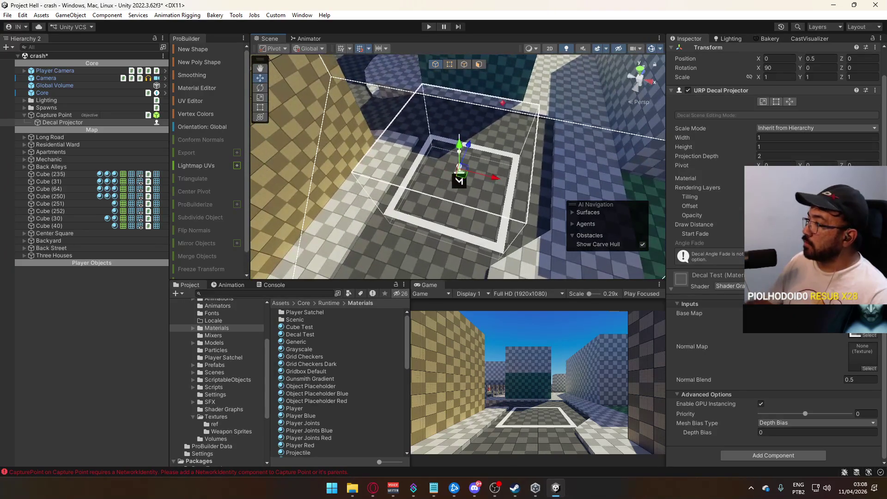
- Set the Capture Point's X and Z scale to 1
click(64, 115)
click(780, 105)
text(1)
key(Tab)
key(Tab)
text(1)
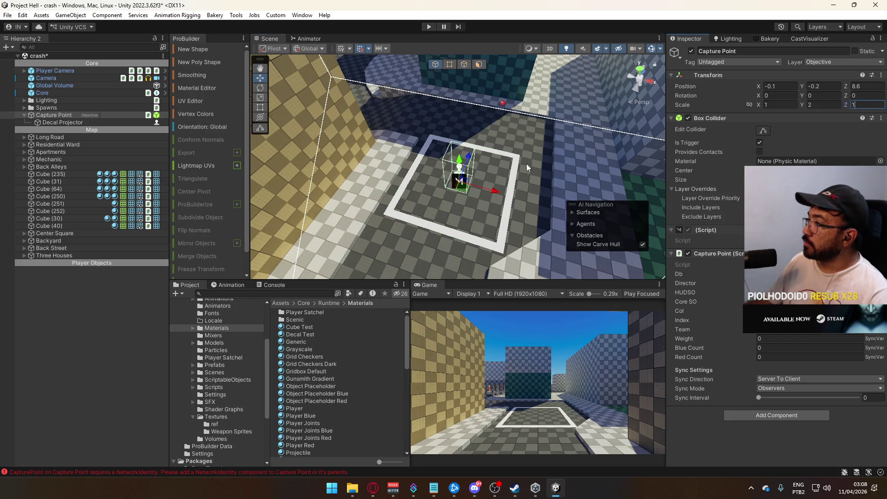
- Move the Capture Point to X 0, Z 8.5 and restore its X and Z scale to 5
mouse_move(489, 176)
mouse_down()
mouse_move(333, 168)
mouse_move(289, 175)
mouse_up()
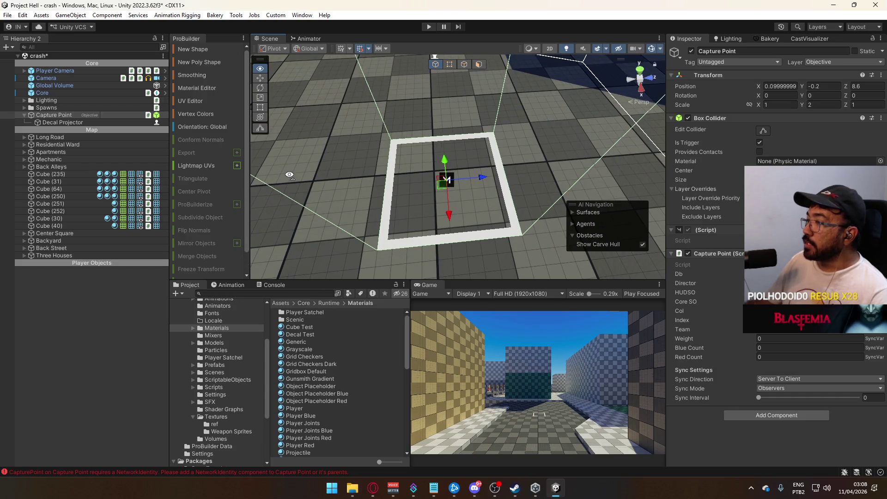
mouse_move(478, 177)
mouse_down()
mouse_move(432, 206)
mouse_move(476, 204)
mouse_up()
text(5)
click(866, 105)
text(5)
key(Return)
scroll(480, 152, down, 3)
drag(481, 153, 489, 145)
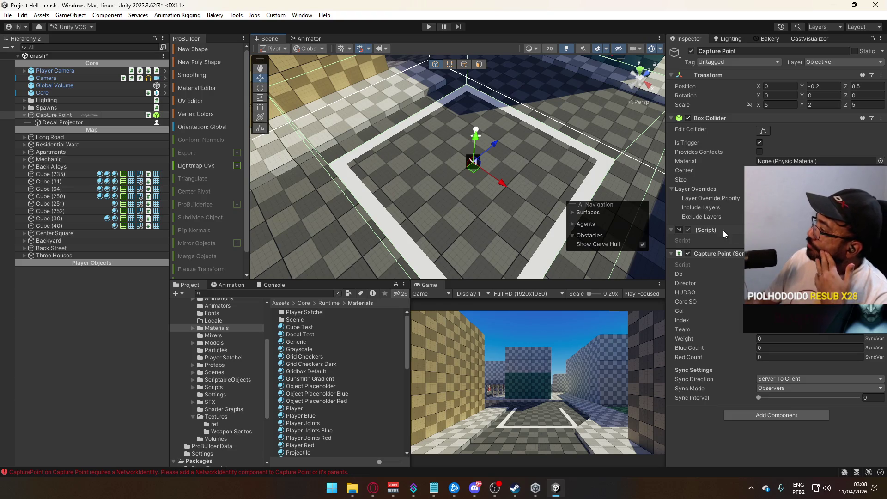
click(65, 122)
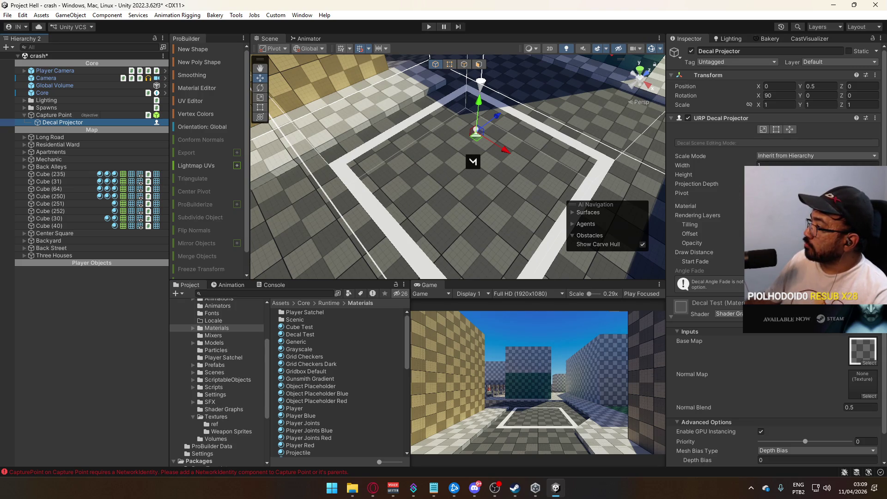
click(785, 165)
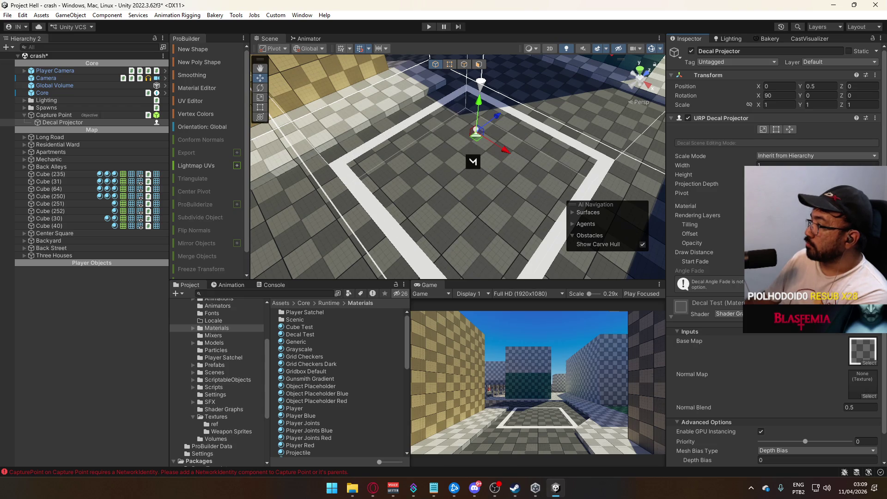
scroll(706, 254, down, 3)
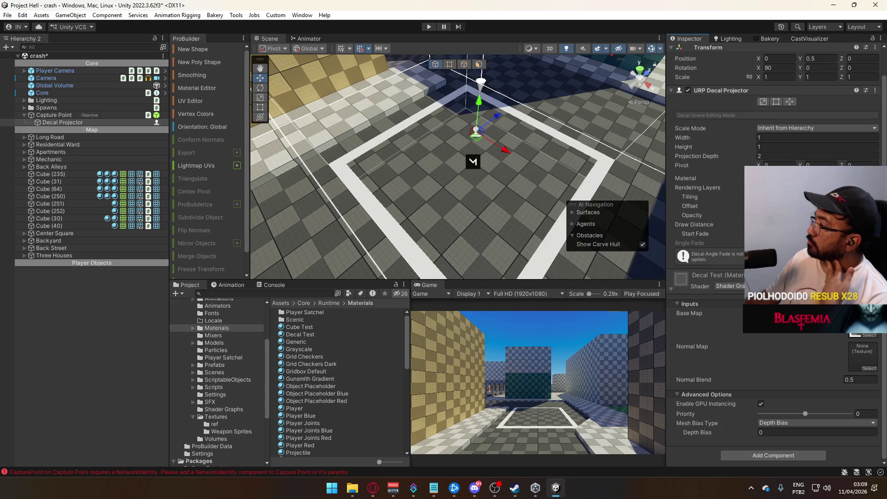
click(784, 132)
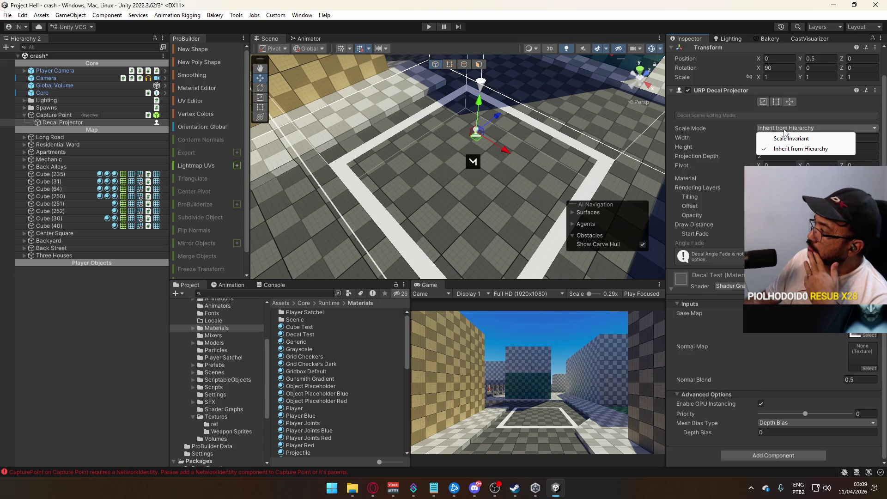
click(788, 138)
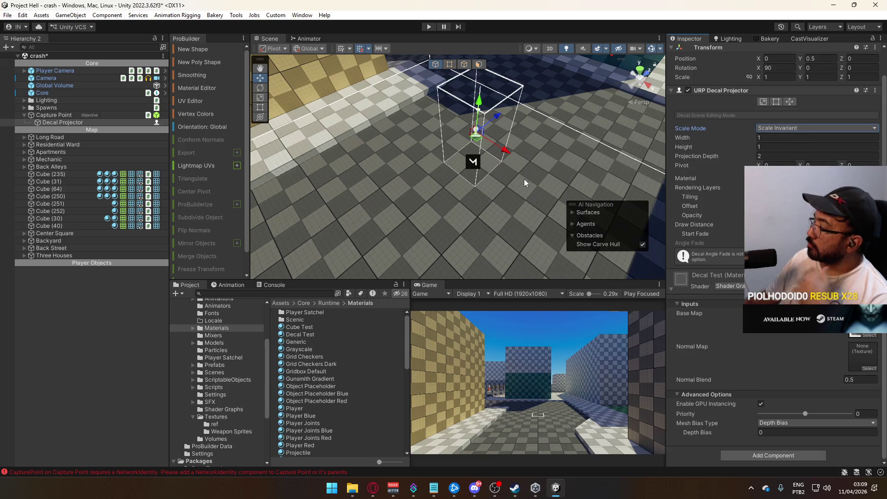
scroll(524, 183, up, 5)
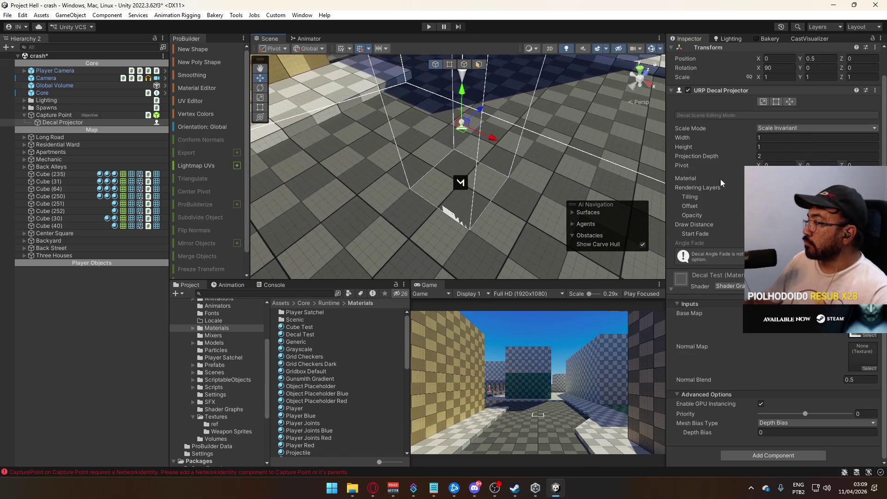
drag(462, 95, 462, 104)
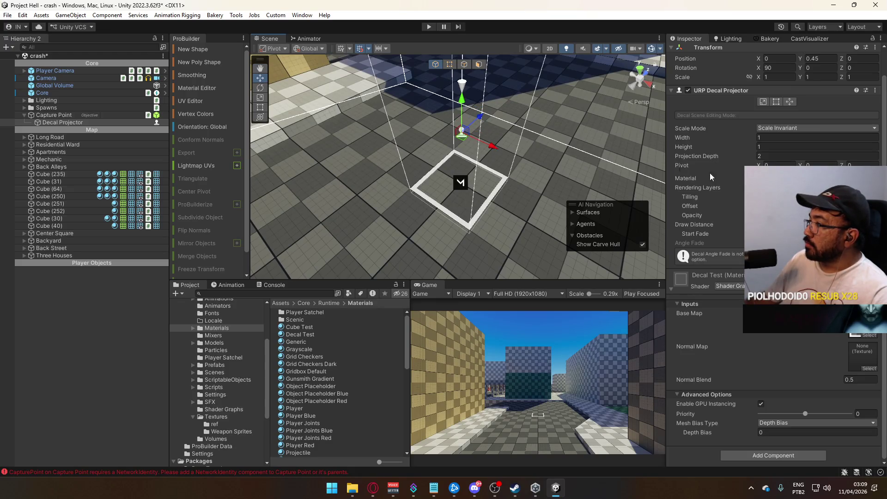
click(785, 137)
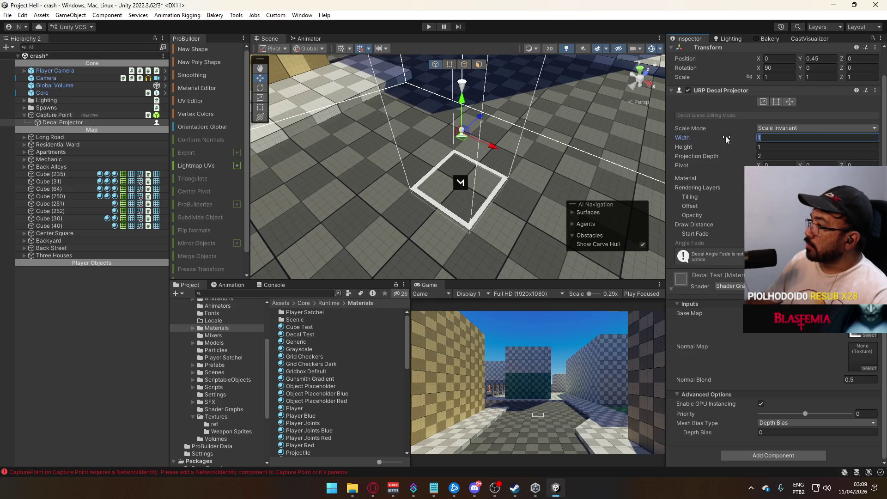
text(2)
key(ctrl+z)
key(ctrl+z)
key(ctrl+z)
mouse_move(542, 167)
mouse_down()
mouse_move(556, 163)
mouse_move(290, 151)
mouse_up()
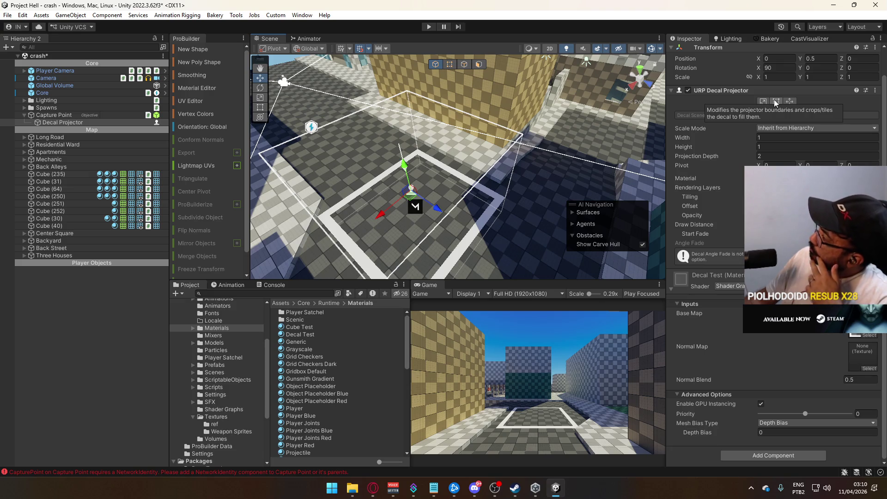
click(774, 100)
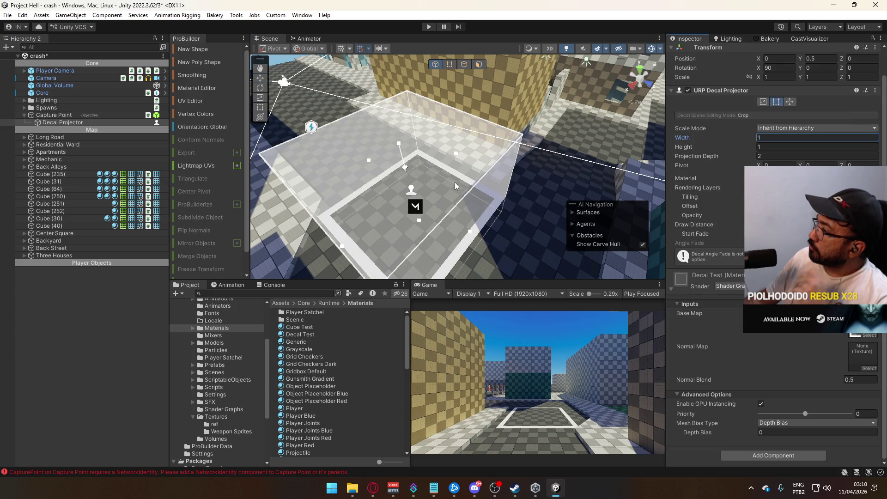
mouse_move(455, 154)
mouse_down()
mouse_move(411, 179)
mouse_move(470, 168)
mouse_move(456, 147)
mouse_move(534, 140)
mouse_move(472, 144)
mouse_up()
key(ctrl+z)
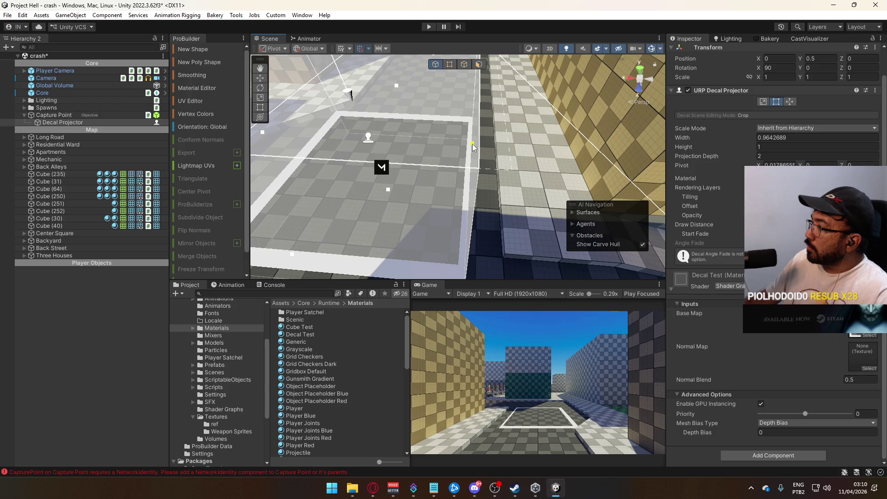
drag(473, 143, 390, 142)
mouse_move(330, 126)
mouse_down()
mouse_move(373, 133)
mouse_move(334, 134)
mouse_up()
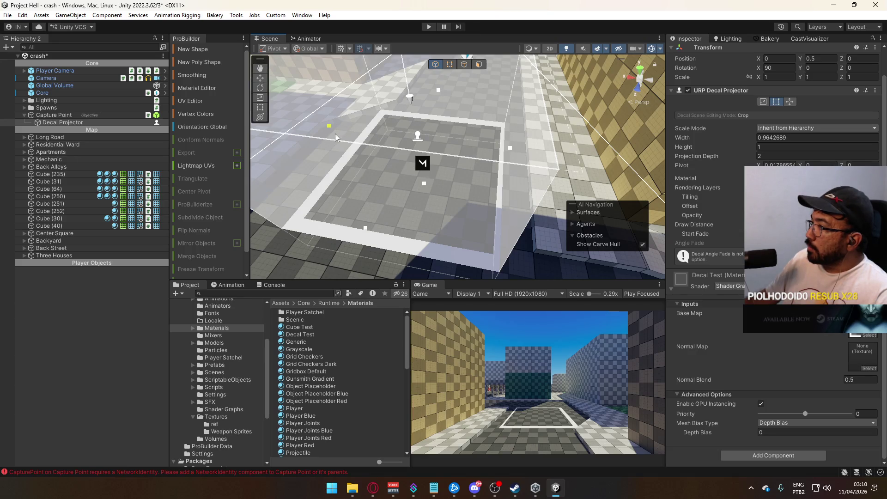
drag(395, 146, 439, 193)
scroll(440, 193, up, 5)
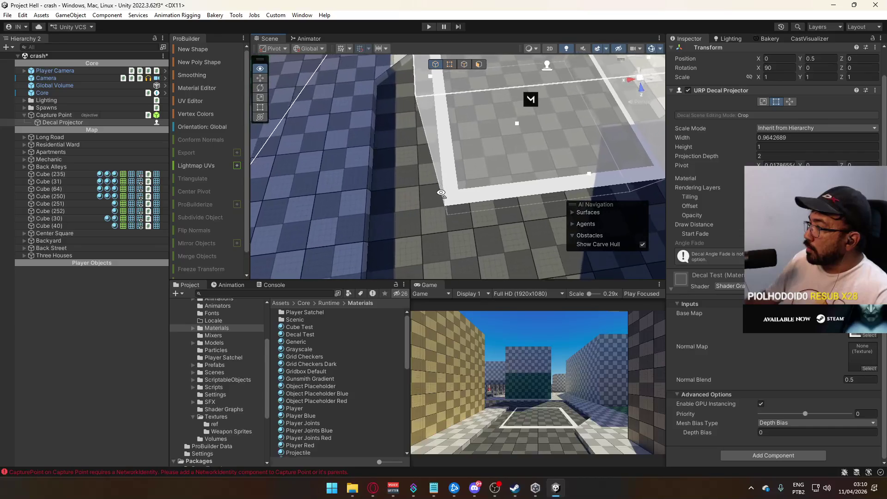
key(f)
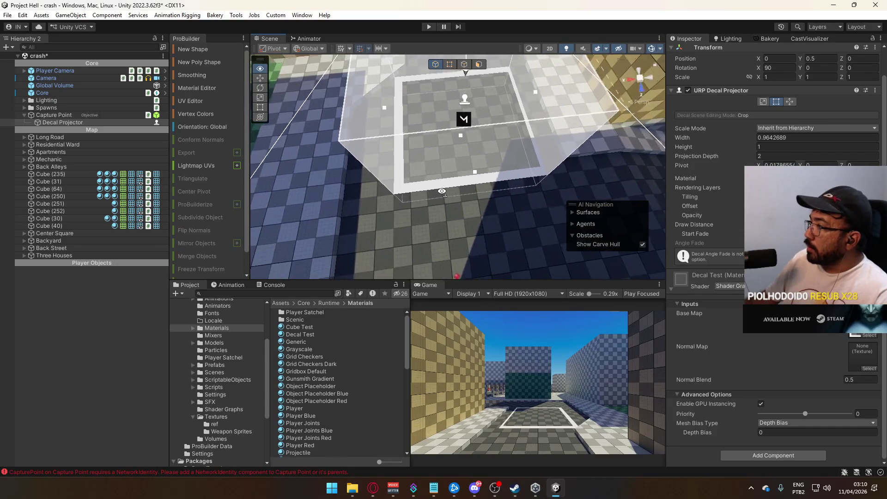
click(808, 137)
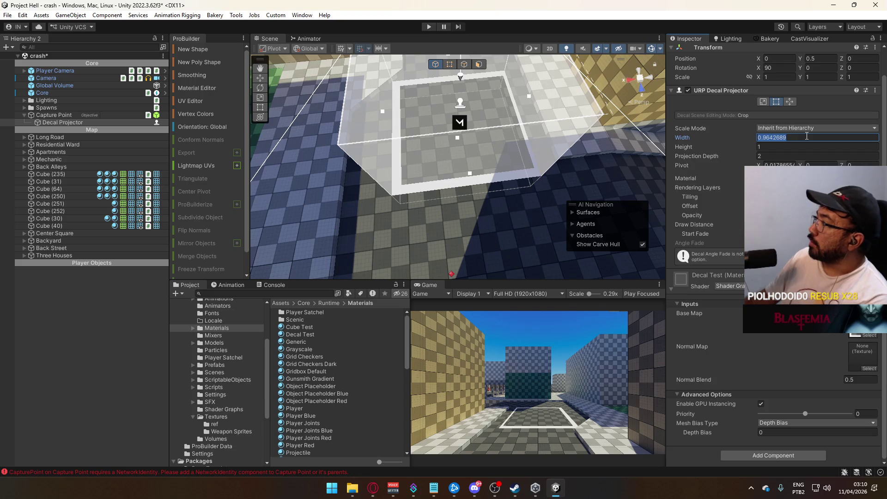
text(1)
key(Return)
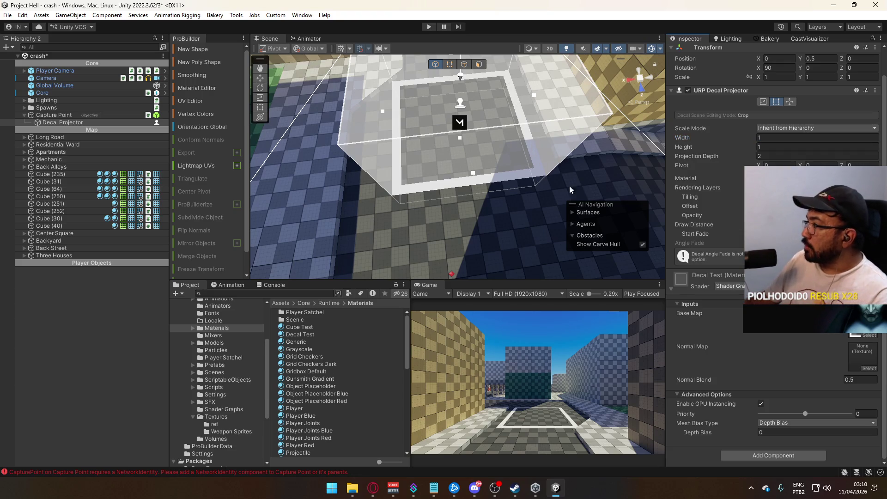
mouse_move(417, 245)
mouse_down()
mouse_move(554, 169)
mouse_move(554, 148)
mouse_up()
scroll(554, 148, up, 6)
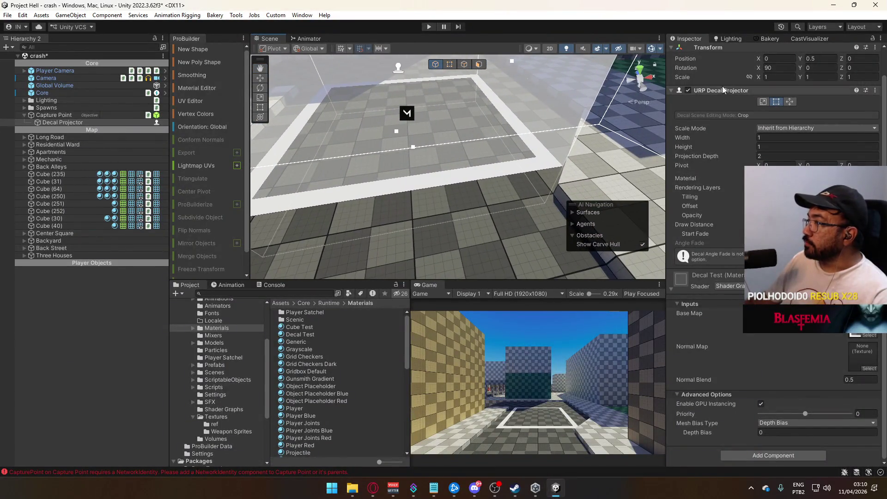
mouse_move(472, 113)
mouse_down()
mouse_move(277, 196)
mouse_move(554, 129)
mouse_up()
click(537, 130)
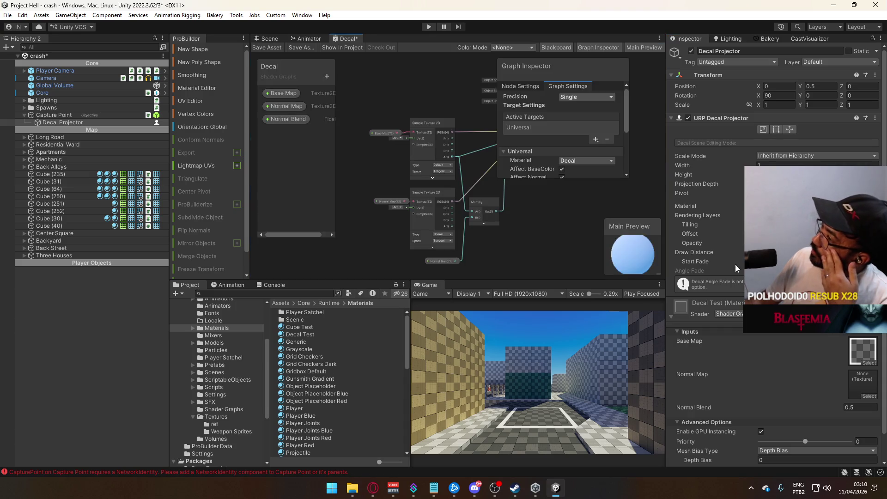
- Keep the graph's material type as Decal and inspect the Fragment Base Color output
scroll(568, 148, down, 2)
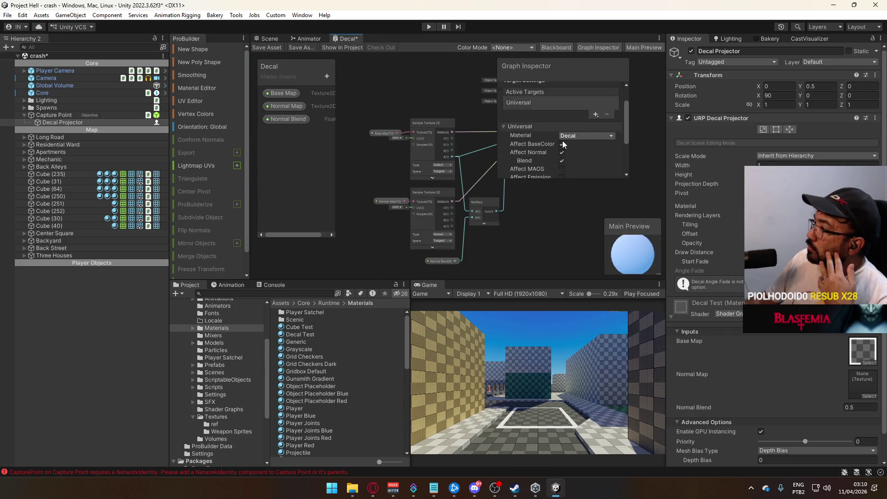
click(586, 110)
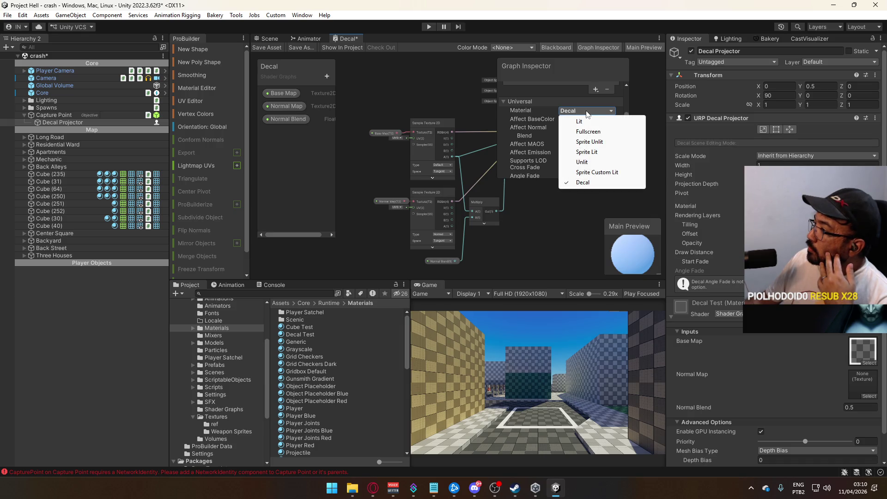
click(511, 154)
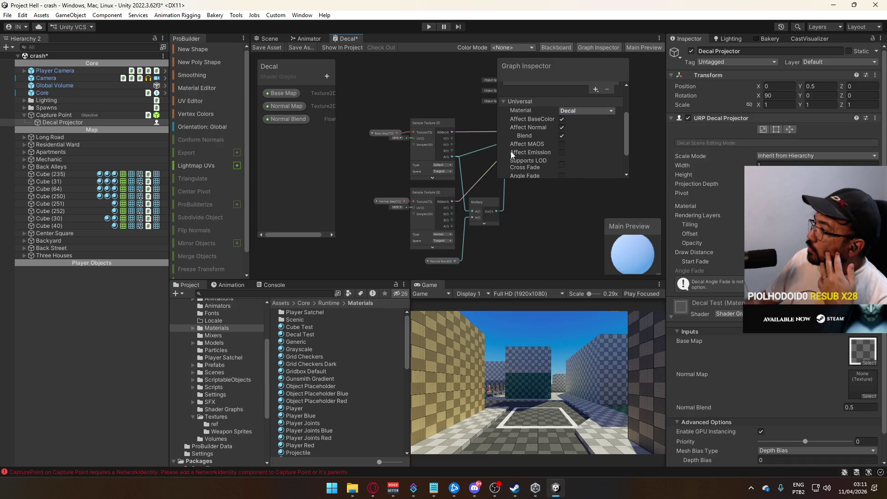
drag(627, 127, 622, 148)
scroll(619, 143, up, 3)
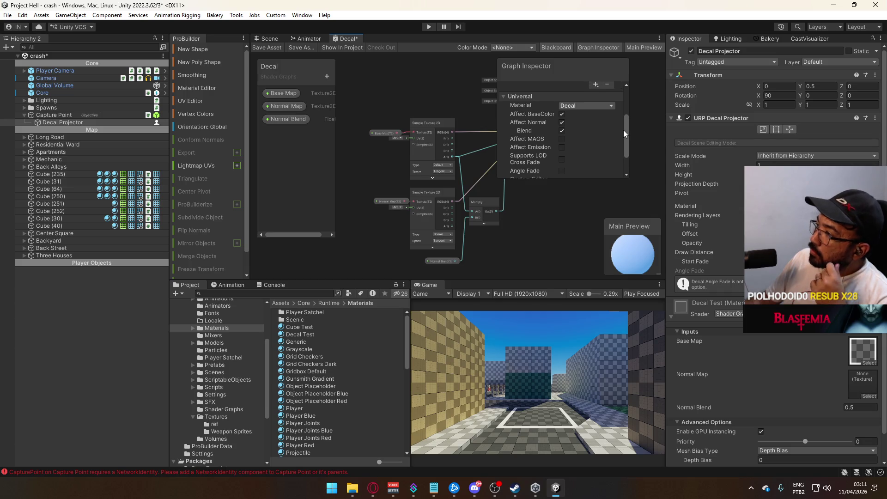
scroll(472, 170, up, 6)
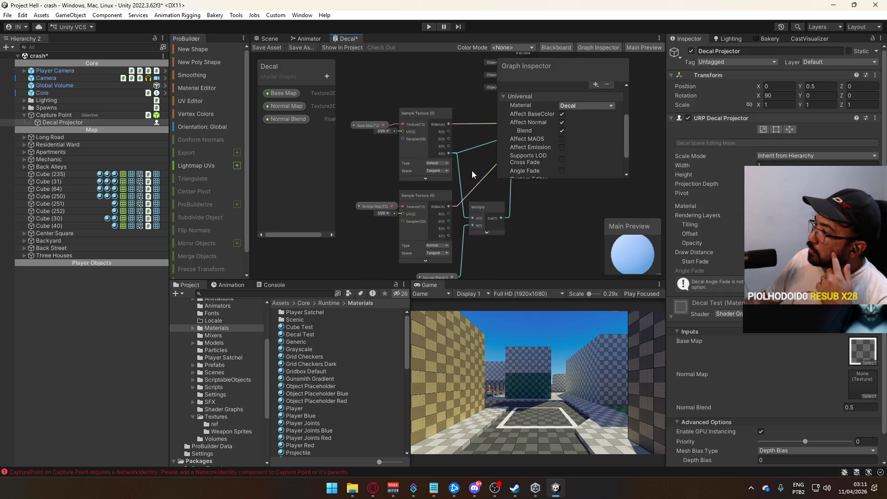
click(446, 143)
scroll(602, 137, up, 2)
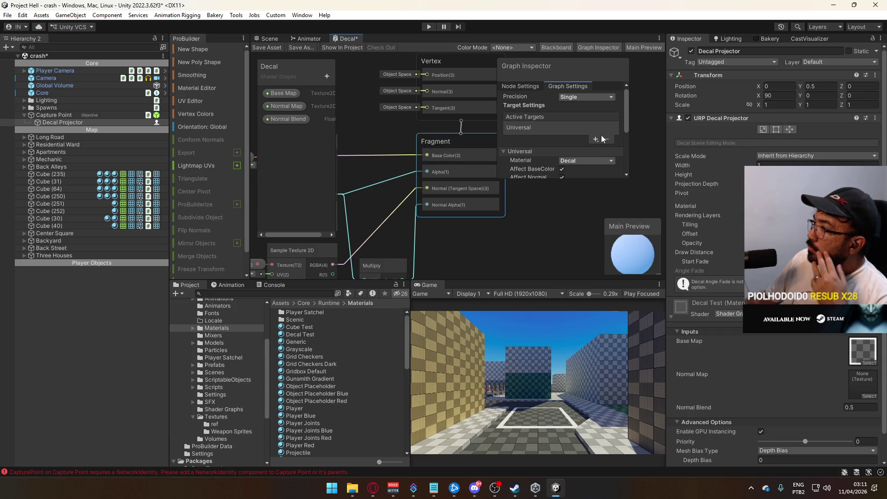
click(465, 155)
click(467, 178)
- Turn off Affect Normal and Affect BaseColor, enable Affect Emission, and wire RGBA into Emission
click(567, 86)
scroll(594, 121, down, 5)
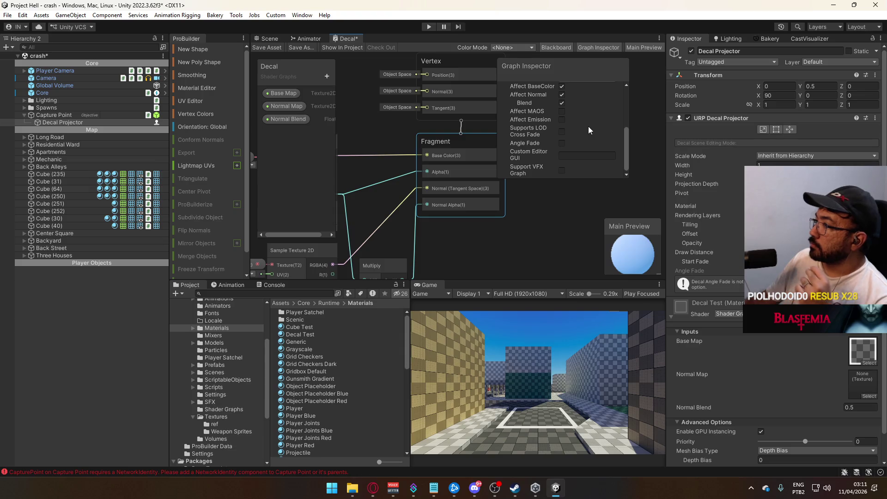
scroll(588, 127, up, 1)
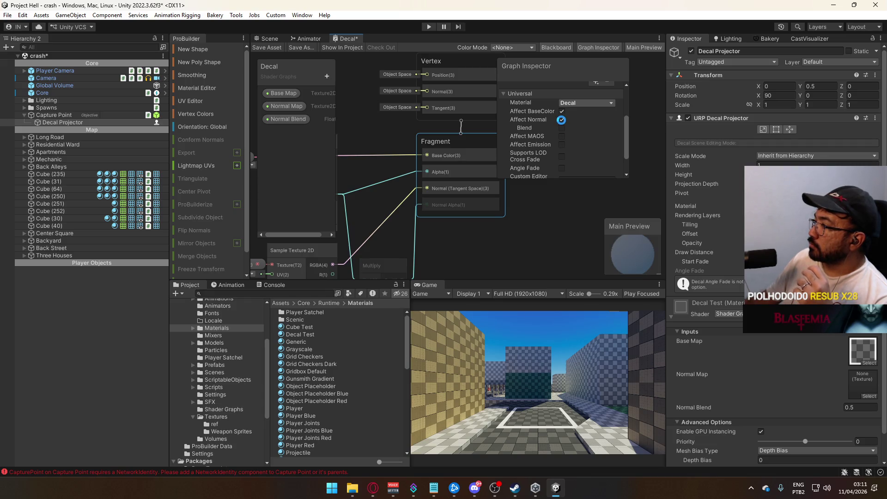
click(561, 120)
click(562, 112)
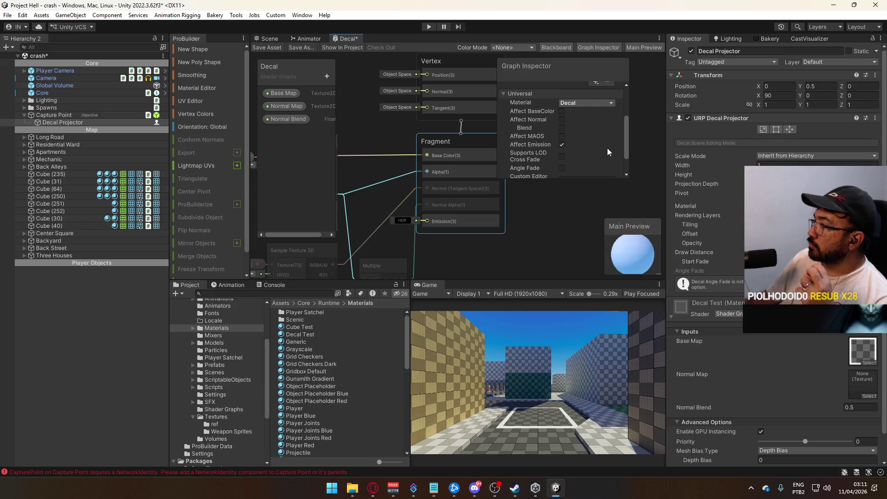
mouse_move(397, 230)
mouse_down()
mouse_move(505, 165)
mouse_move(392, 176)
mouse_move(418, 176)
mouse_move(434, 137)
mouse_move(367, 188)
mouse_move(384, 181)
mouse_up()
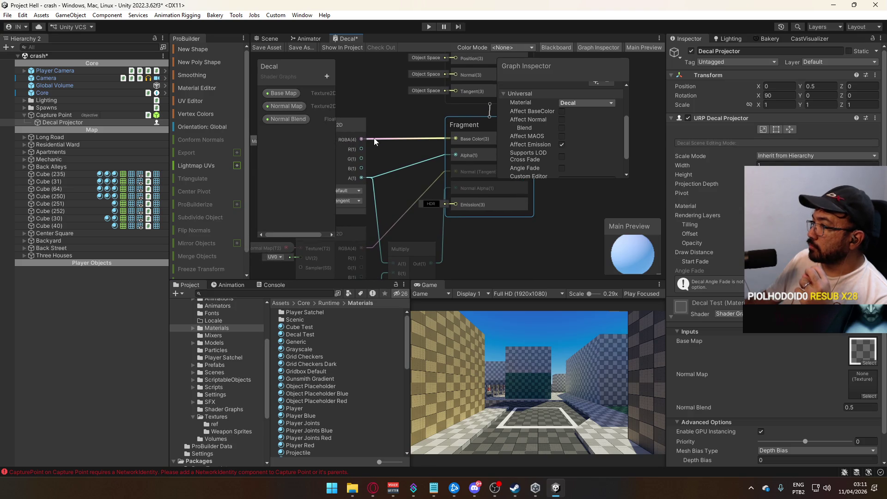
drag(364, 140, 458, 206)
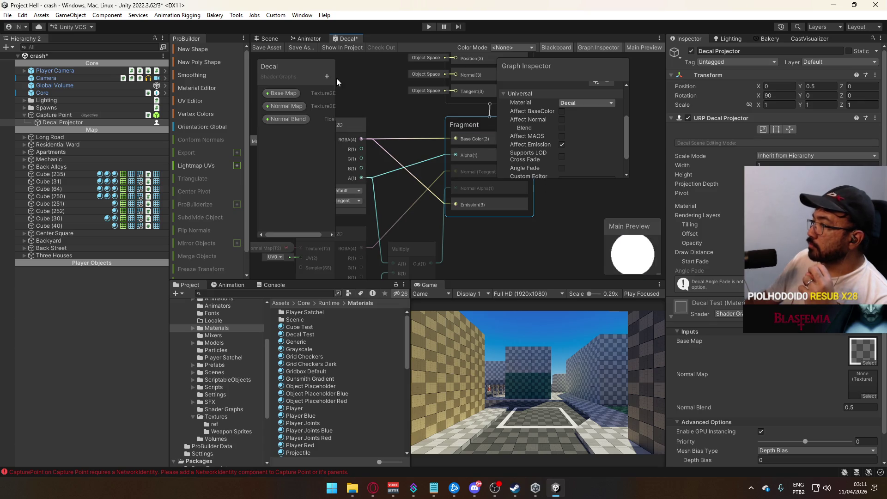
- Save a copy of the graph as 'Decal Emissive' in F:\Unity\Project Hell\Assets\Core\Runtime\Shader Graphs
click(302, 47)
text(D)
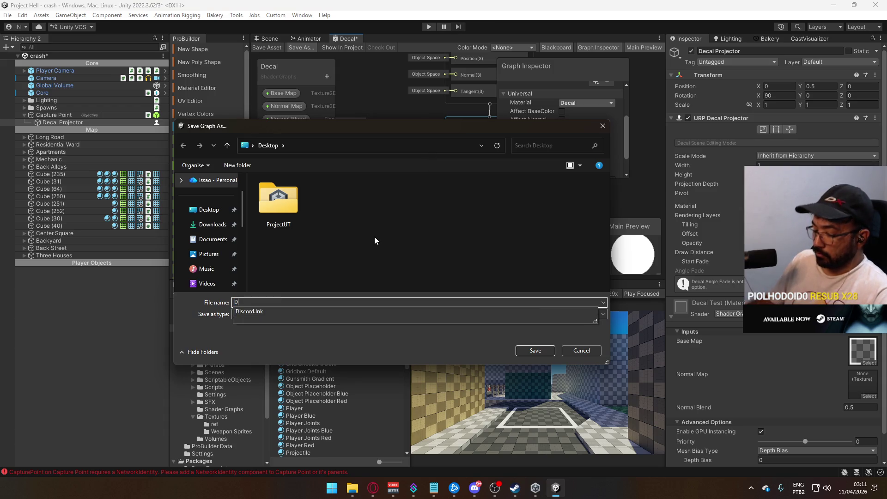
text(ecal Emissive)
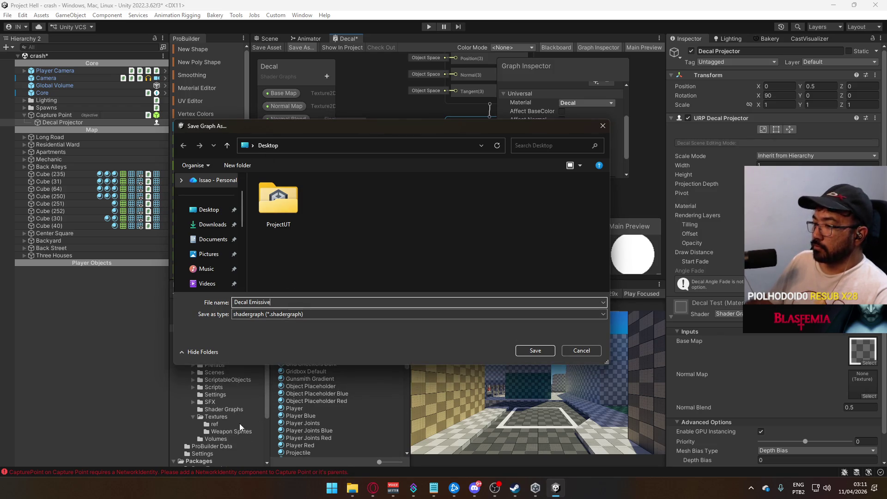
scroll(216, 240, down, 5)
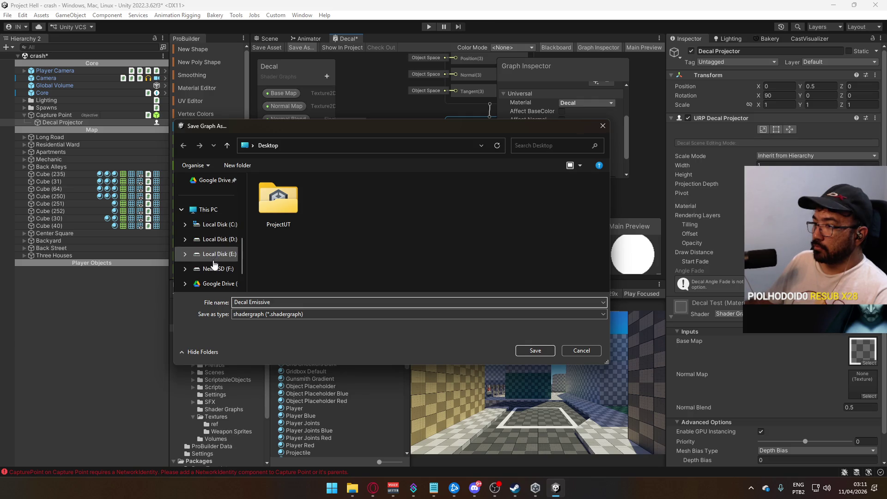
click(215, 268)
double_click(278, 282)
double_click(304, 218)
double_click(292, 203)
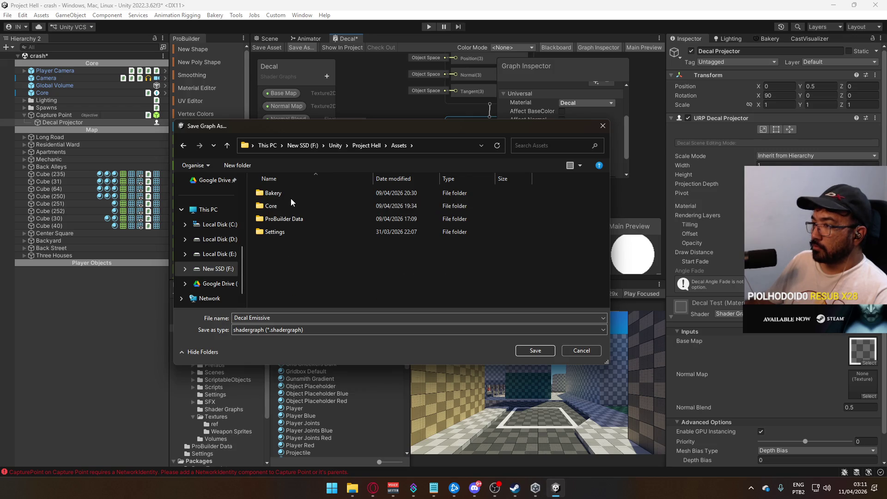
double_click(286, 206)
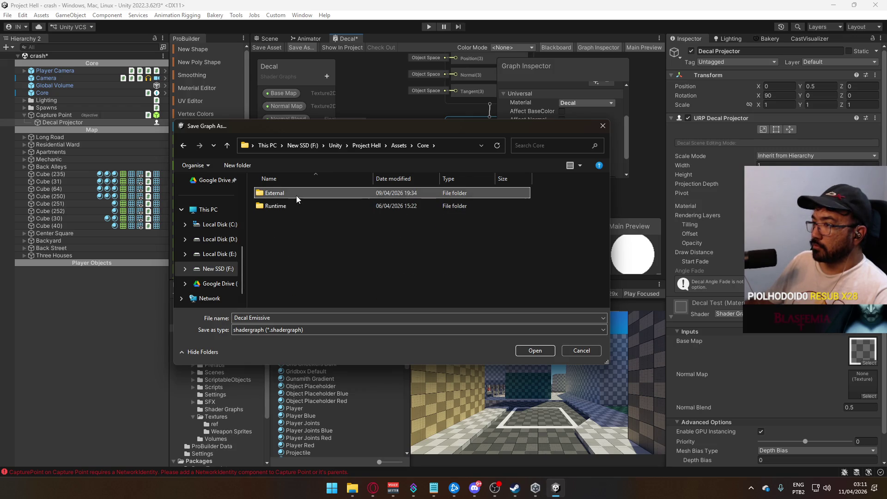
double_click(291, 206)
scroll(298, 230, down, 3)
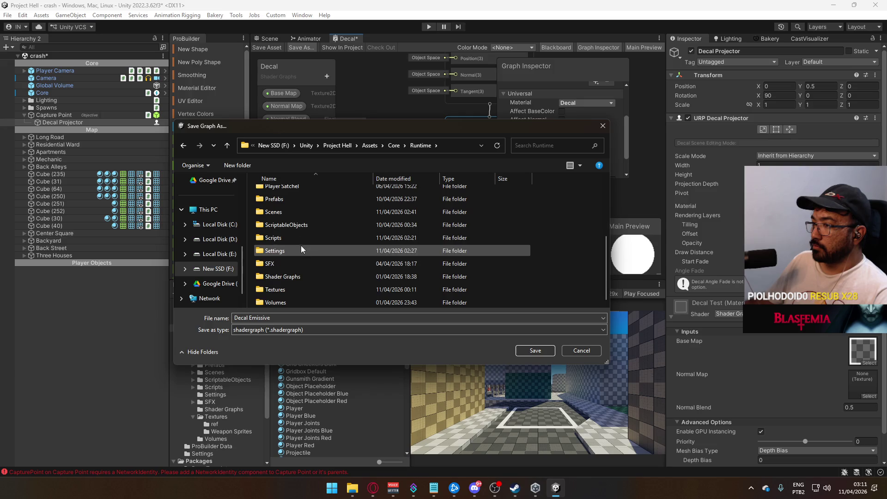
double_click(294, 277)
click(520, 351)
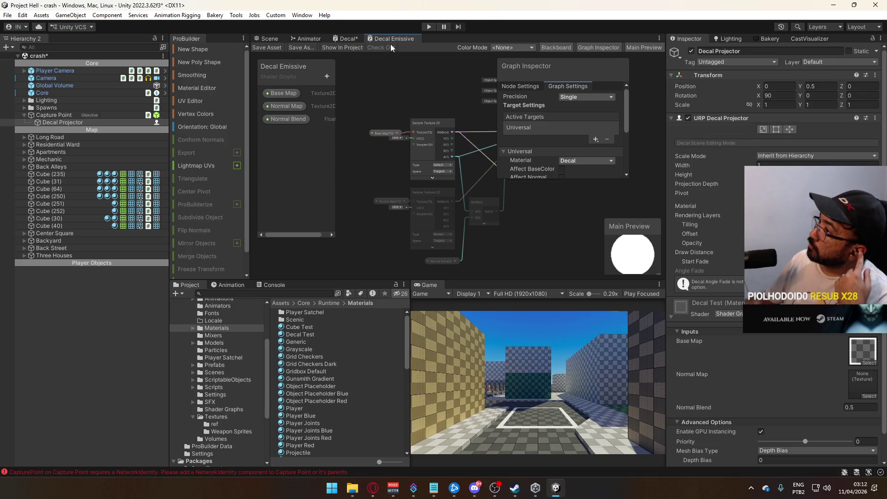
- Close the Decal graph discarding its edits, close Decal Emissive, and return to the Scene view
right_click(356, 39)
click(390, 53)
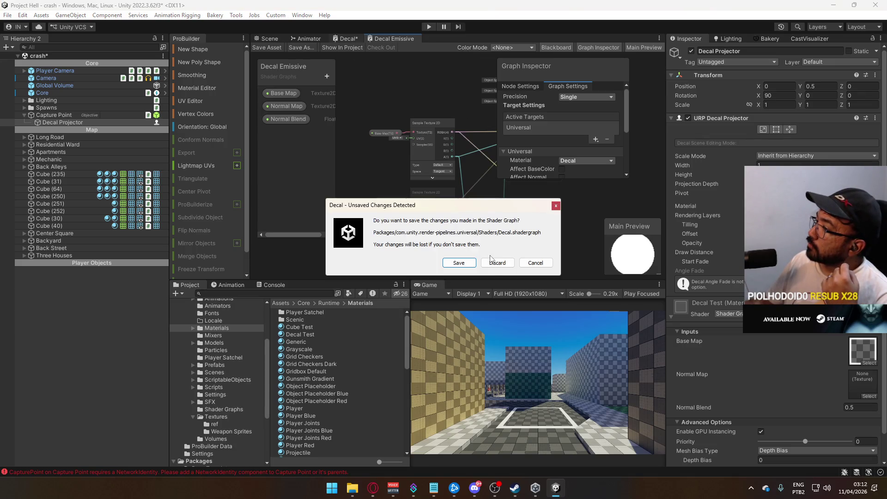
key(Return)
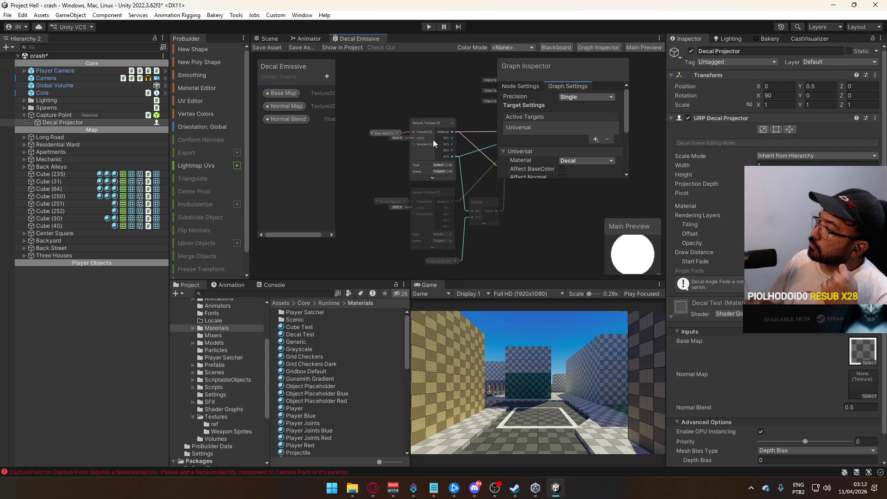
right_click(364, 40)
click(388, 53)
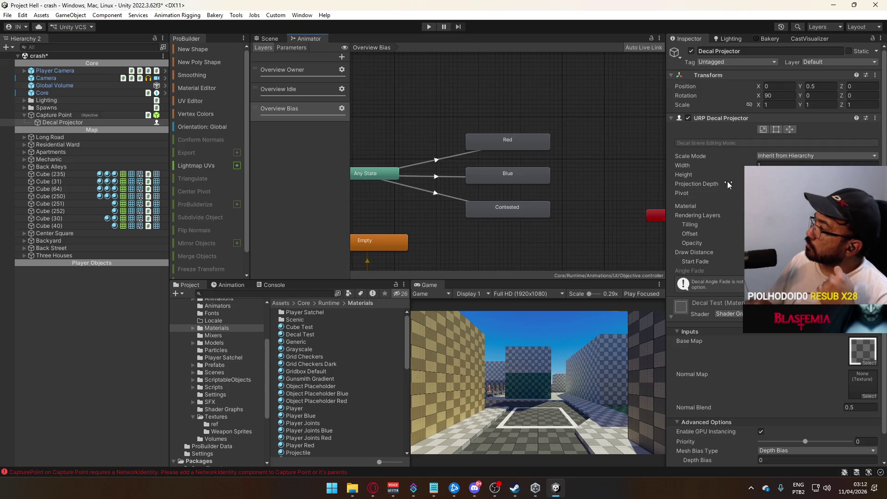
click(269, 39)
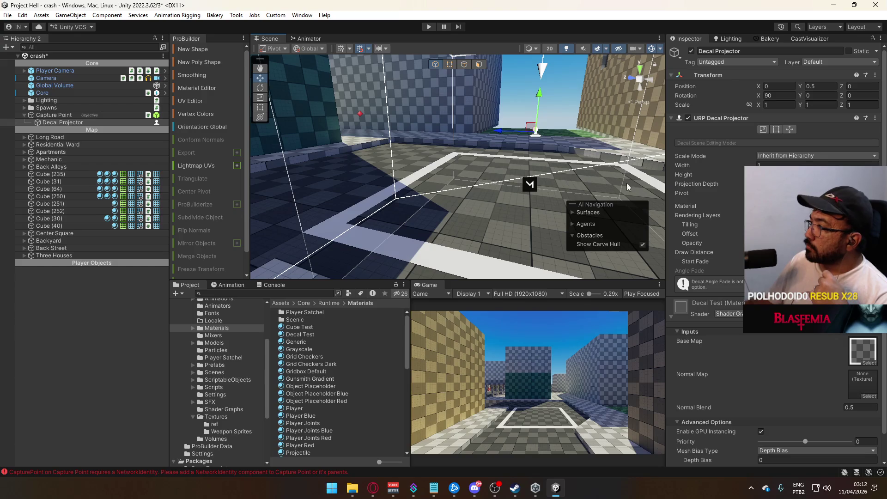
- Switch the Decal Test material's shader to Shader Graphs > Decal Emissive
click(702, 303)
click(729, 314)
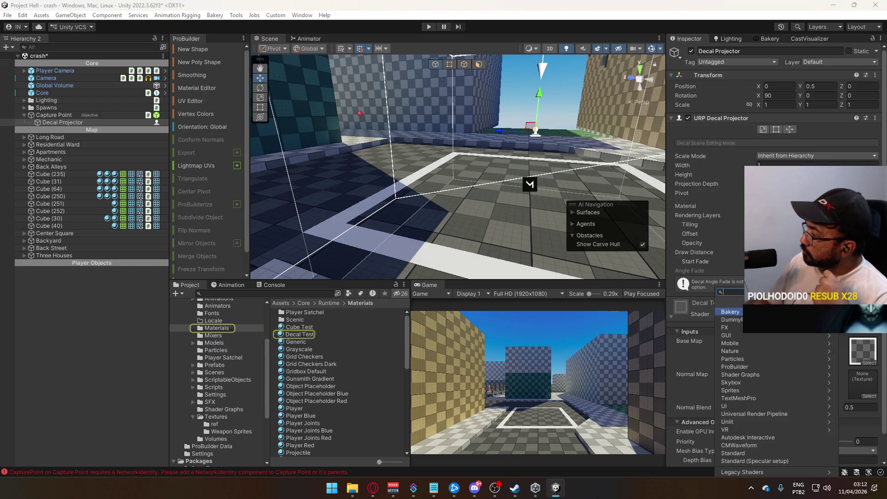
click(755, 375)
scroll(769, 392, down, 3)
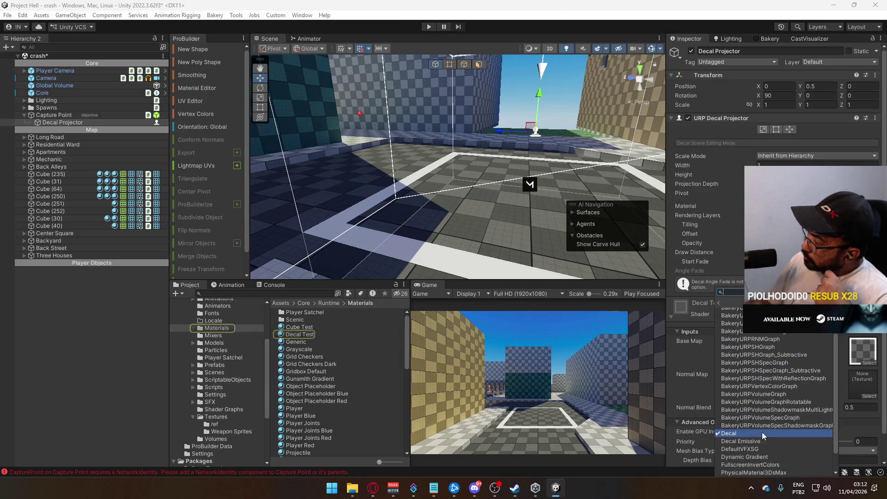
click(754, 437)
mouse_move(510, 204)
mouse_down()
mouse_move(204, 208)
mouse_move(78, 253)
mouse_move(614, 220)
mouse_up()
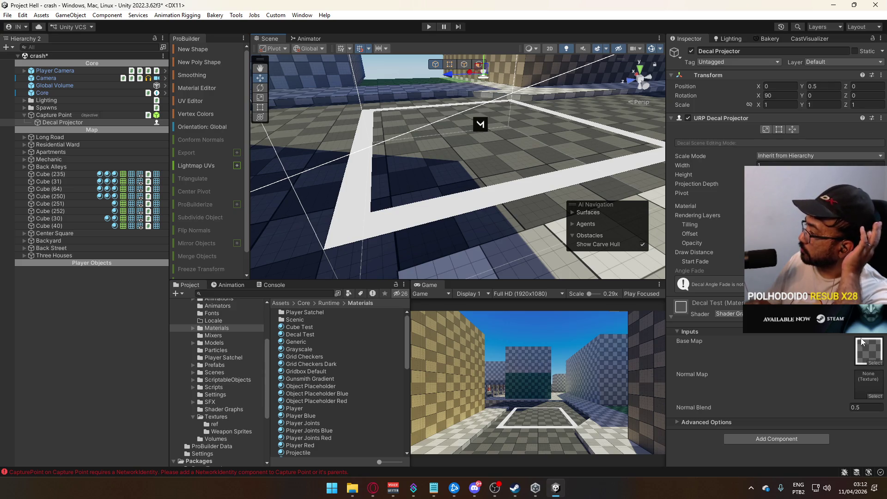
- Open the Decal Emissive graph and delete its Normal Blend and Normal Map properties
click(869, 313)
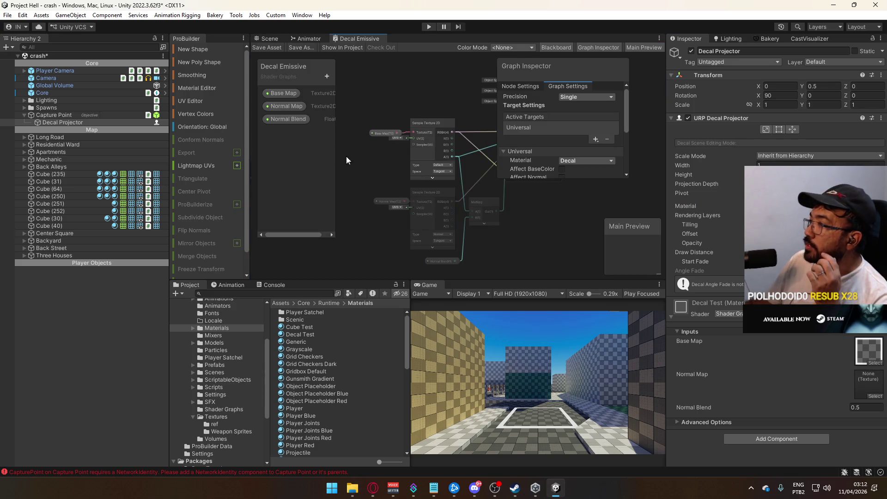
click(287, 119)
click(286, 106)
click(286, 93)
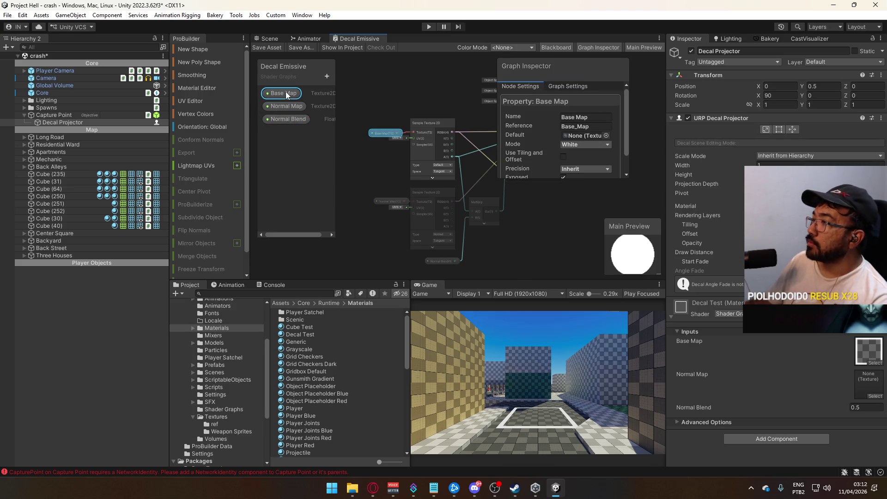
click(290, 106)
click(289, 118)
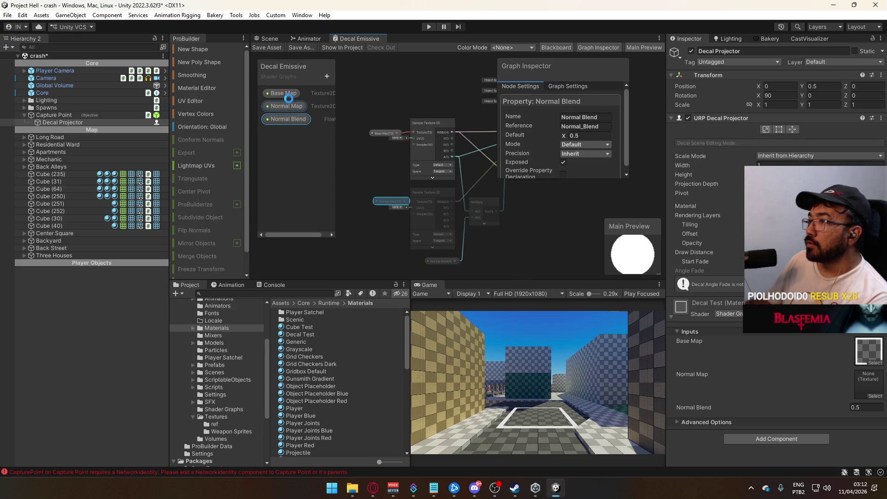
key(Delete)
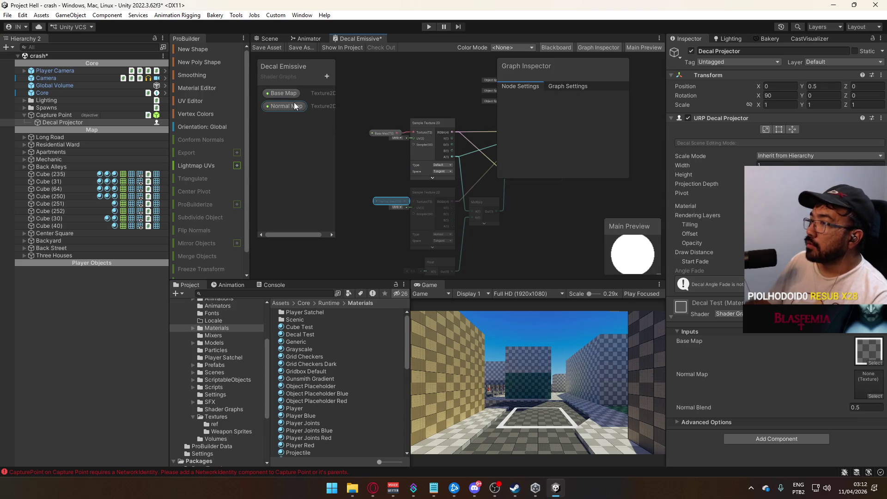
click(287, 105)
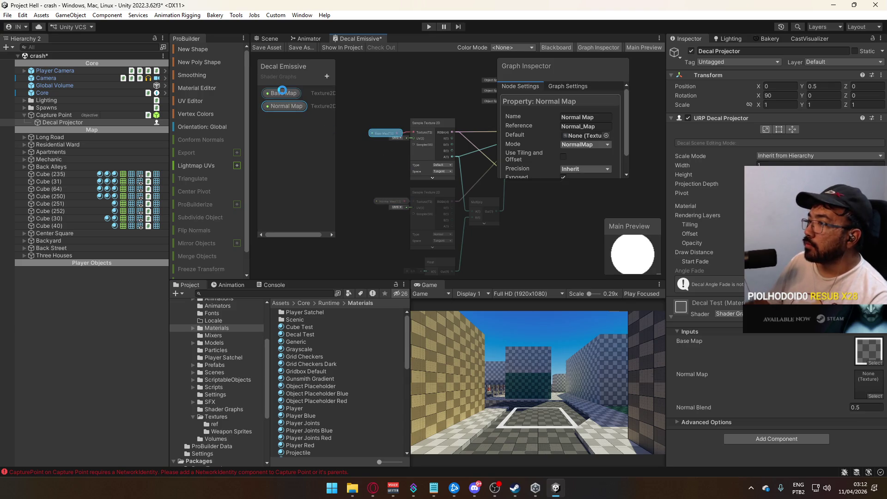
key(Delete)
- Confirm the Base Map property's default Mode stays White
click(283, 93)
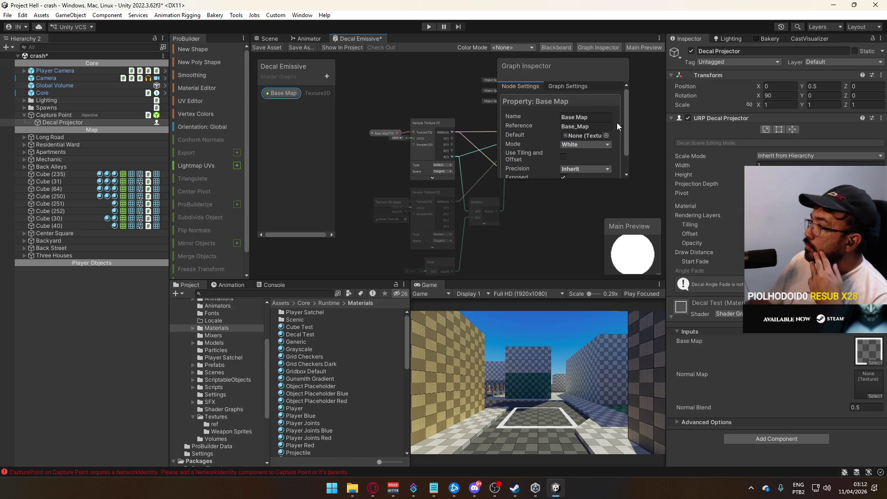
click(584, 145)
click(520, 145)
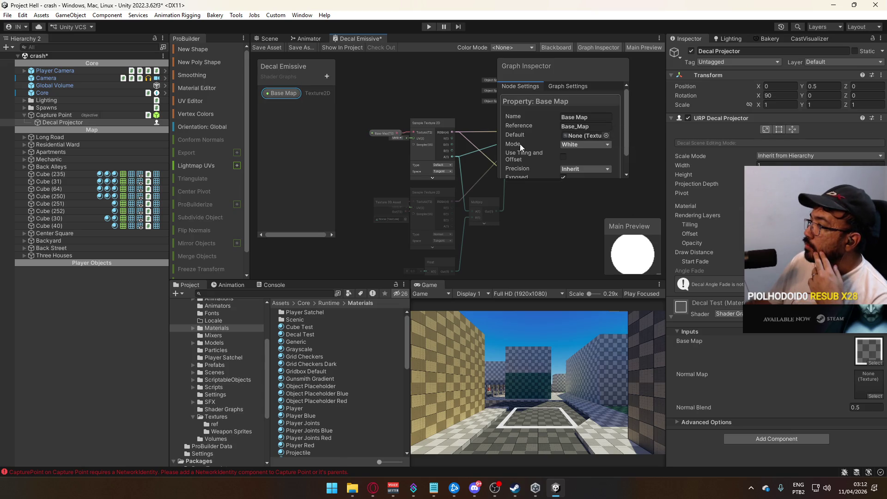
scroll(599, 156, down, 1)
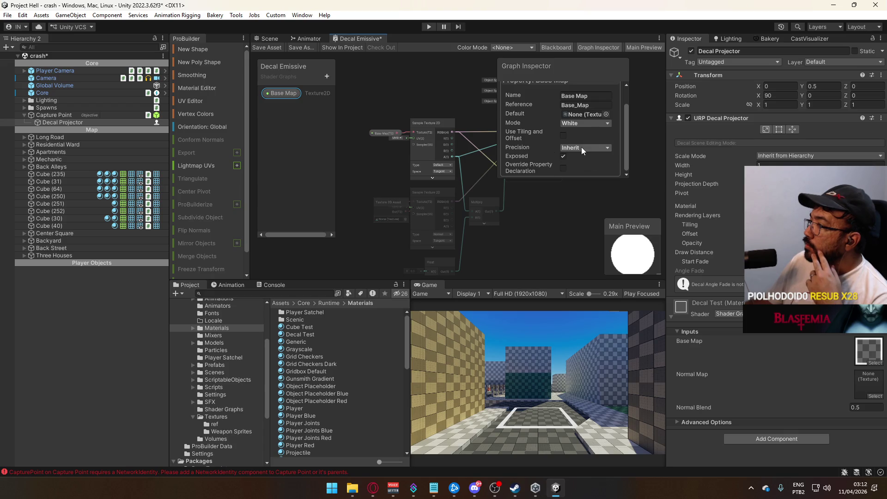
click(575, 128)
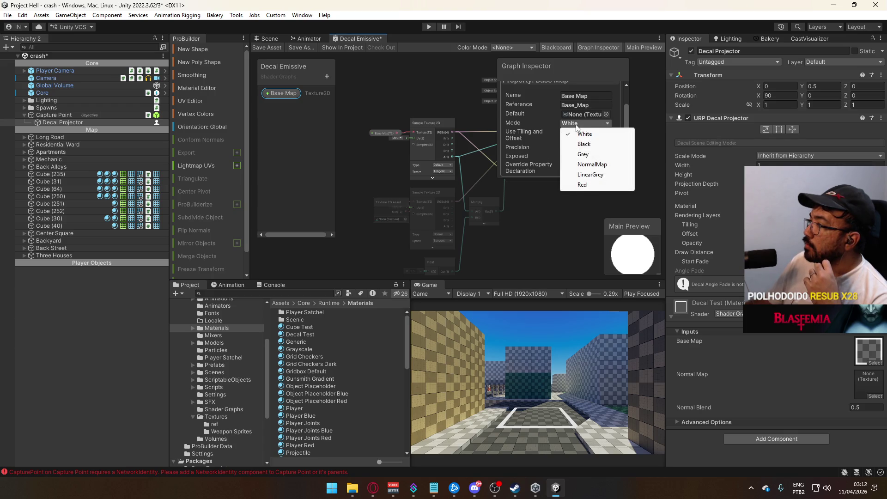
click(392, 101)
click(434, 126)
mouse_move(434, 126)
mouse_down()
mouse_move(359, 177)
mouse_move(447, 139)
mouse_move(439, 110)
mouse_up()
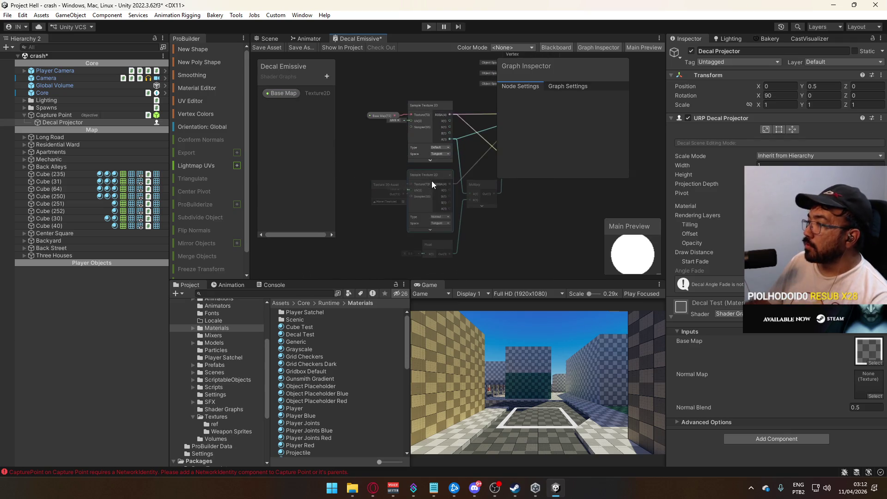
- Delete the normal-map Sample Texture 2D, Multiply, Texture 2D Asset and Float nodes
click(431, 181)
drag(534, 248, 511, 240)
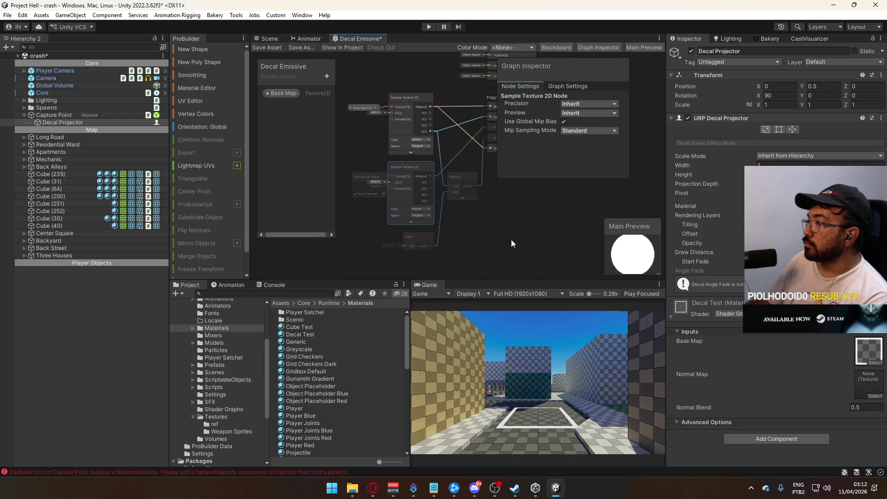
key(Delete)
click(457, 184)
key(Delete)
click(379, 178)
key(Delete)
click(415, 237)
key(Delete)
- Disconnect the texture from the Base Color and Alpha inputs
scroll(434, 150, up, 1)
drag(434, 150, 427, 192)
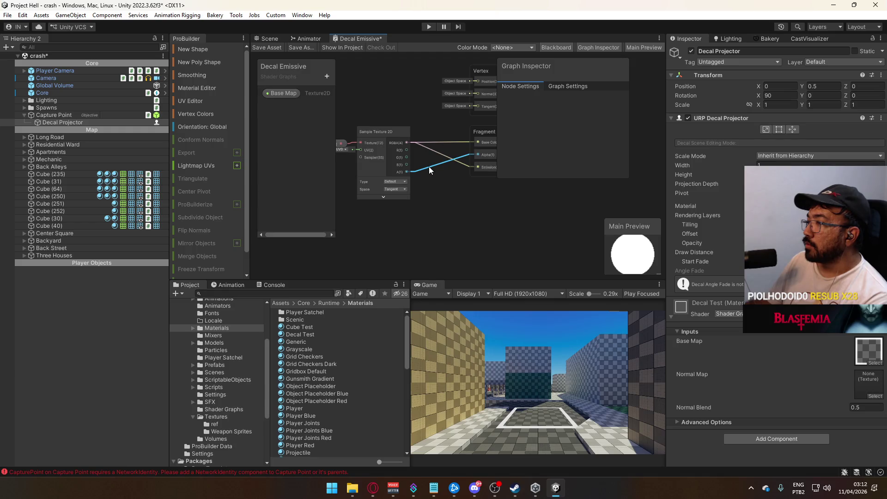
drag(388, 132, 364, 126)
click(432, 147)
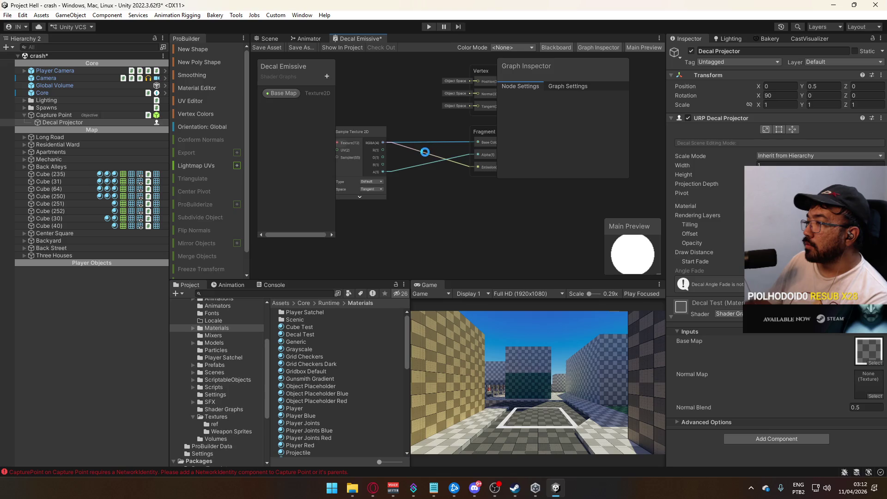
key(Delete)
click(458, 158)
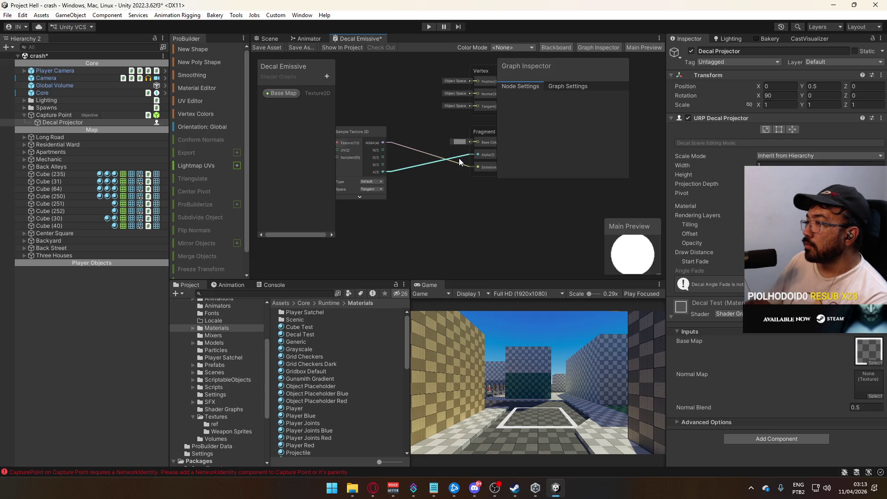
key(Delete)
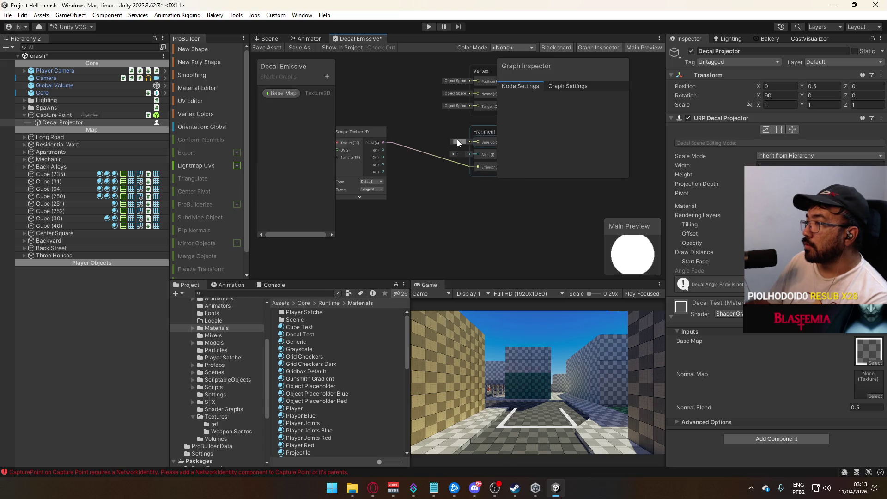
- Set Base Color to black and Alpha to about 0.36, then save the graph
click(456, 139)
drag(506, 221, 506, 274)
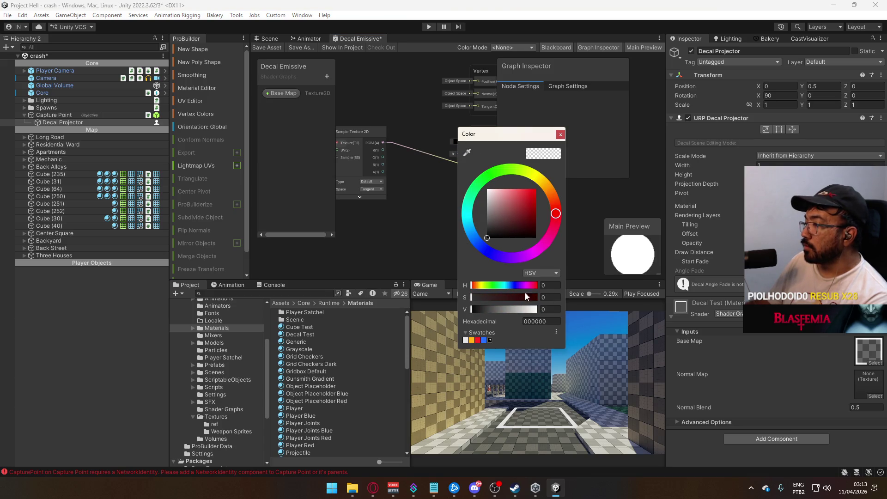
click(560, 134)
drag(454, 155, 444, 161)
click(272, 48)
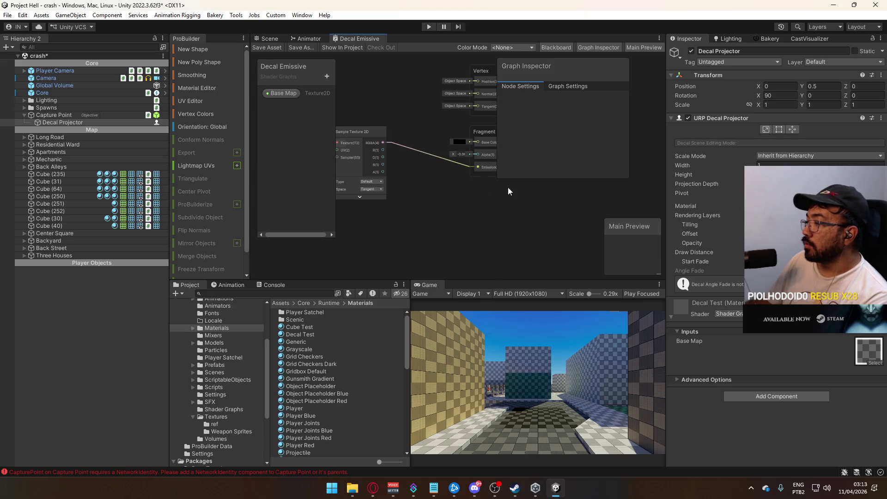
drag(452, 156, 469, 157)
click(272, 48)
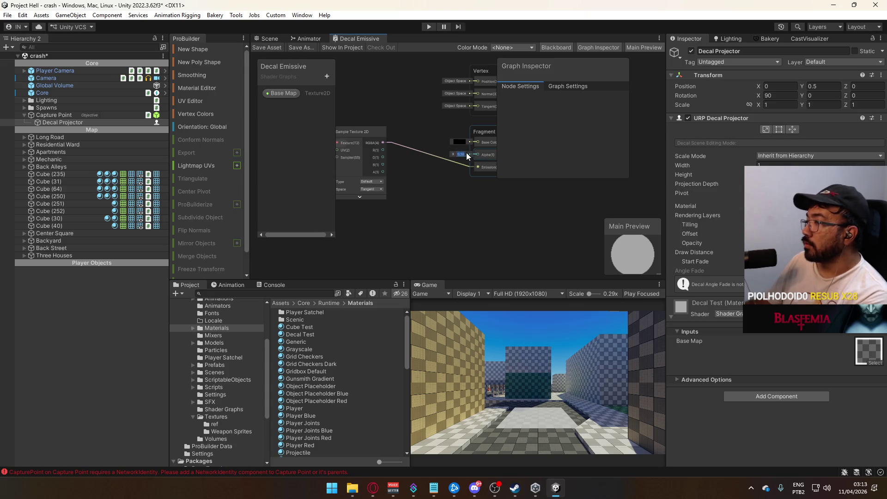
- Reconnect the texture alpha to the Fragment Alpha input and save the graph
click(267, 48)
drag(383, 172, 478, 154)
click(270, 49)
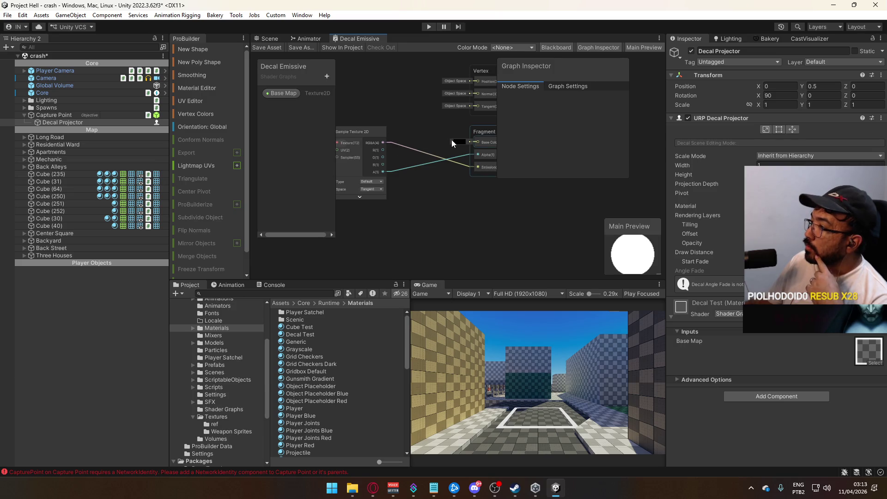
drag(373, 136, 379, 128)
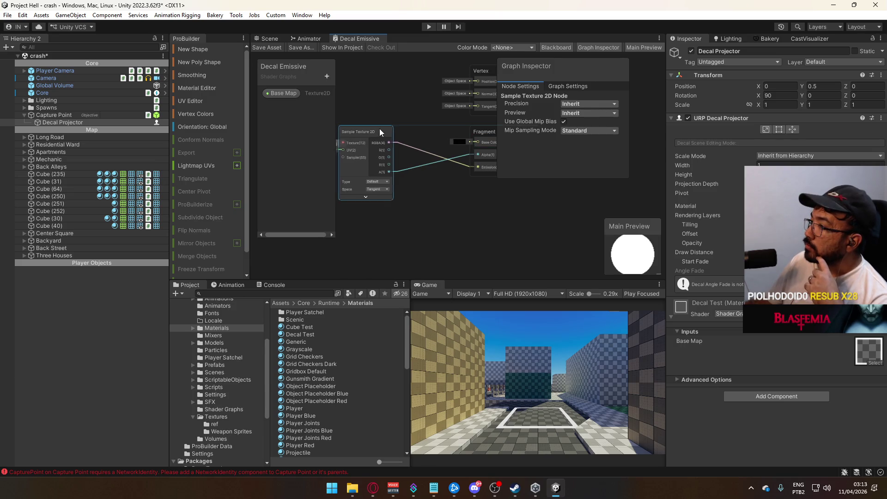
click(381, 124)
- Rename the Base Map property to Emissive
click(410, 157)
click(392, 157)
drag(392, 157, 369, 140)
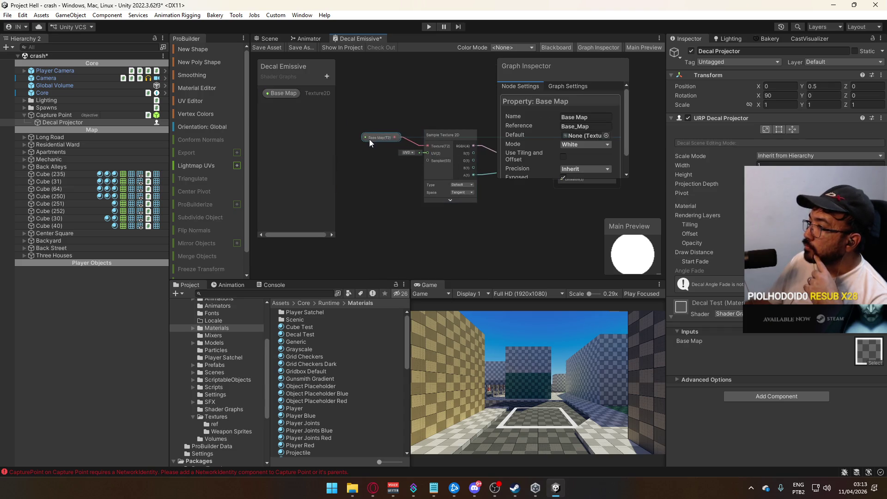
text(Emissive)
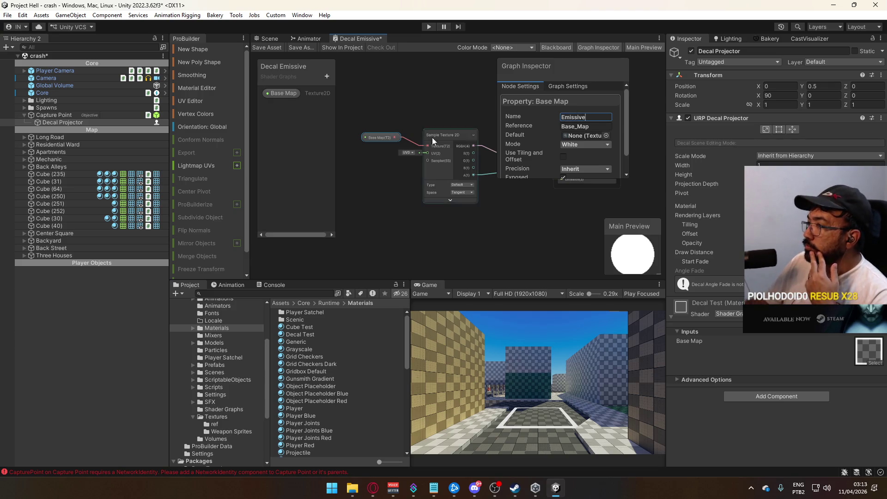
click(392, 120)
- Add a Color property in HDR mode with its default alpha set to 1
click(327, 76)
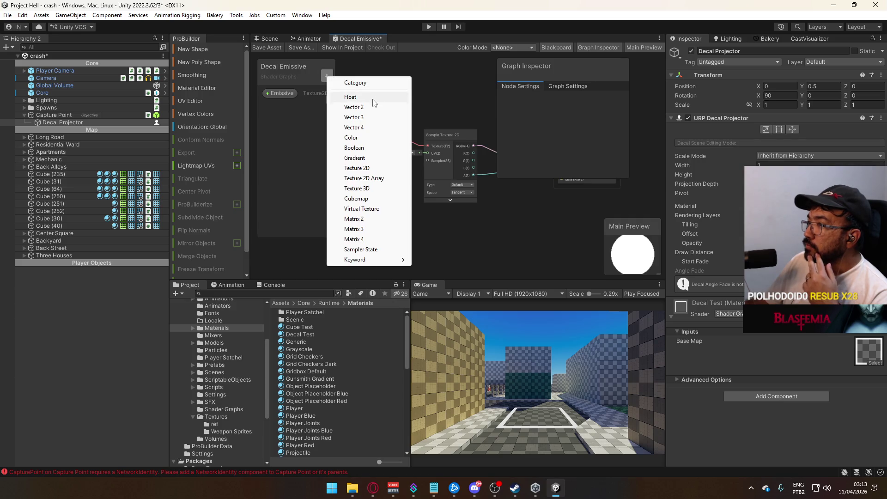
click(374, 138)
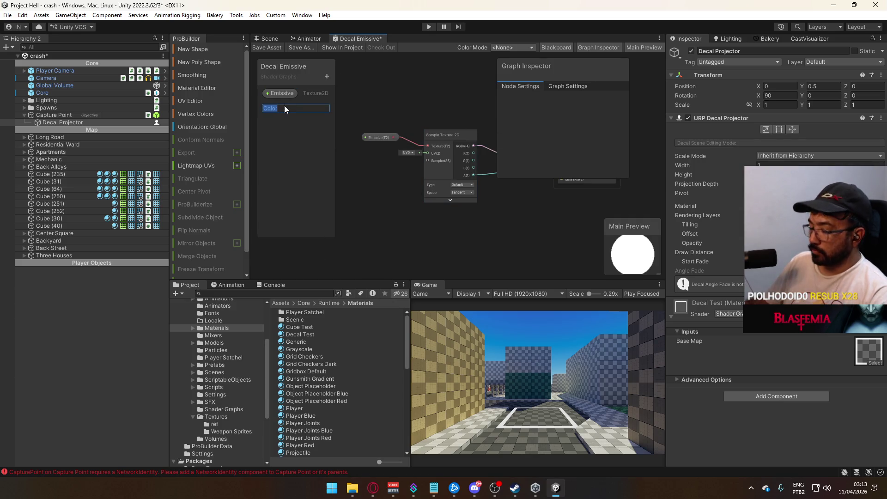
key(Return)
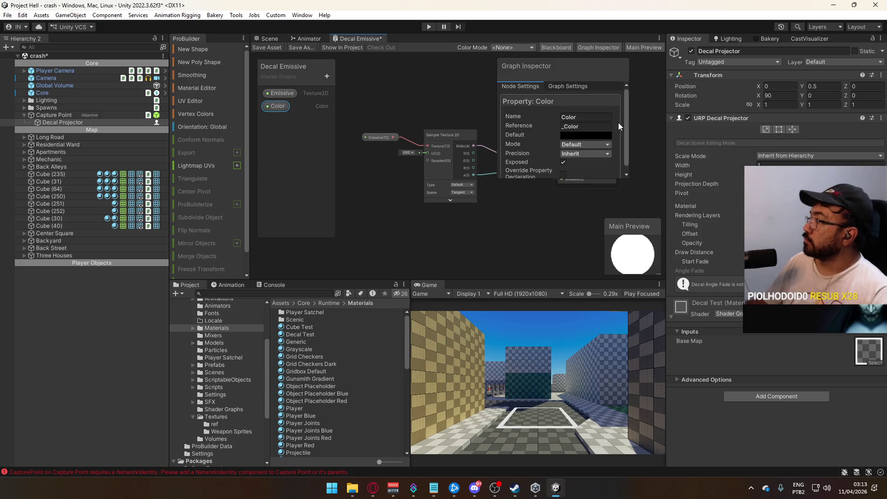
click(583, 145)
click(573, 162)
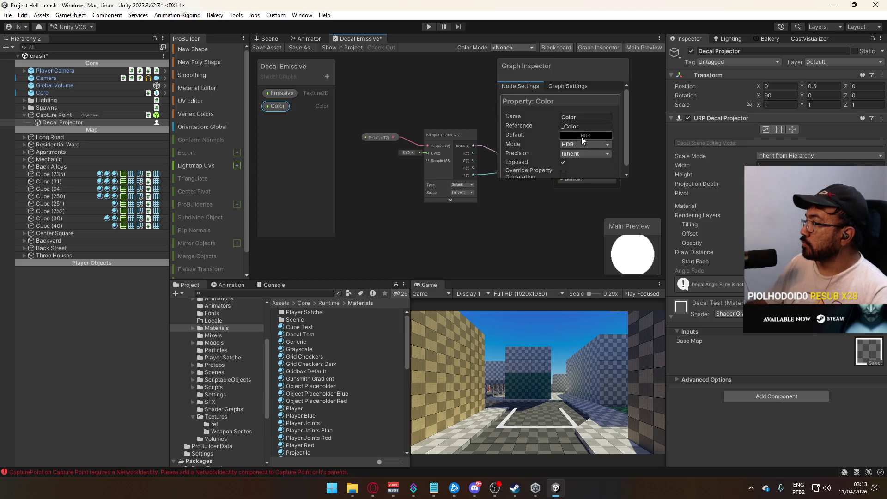
click(583, 136)
click(676, 316)
text(1)
key(Tab)
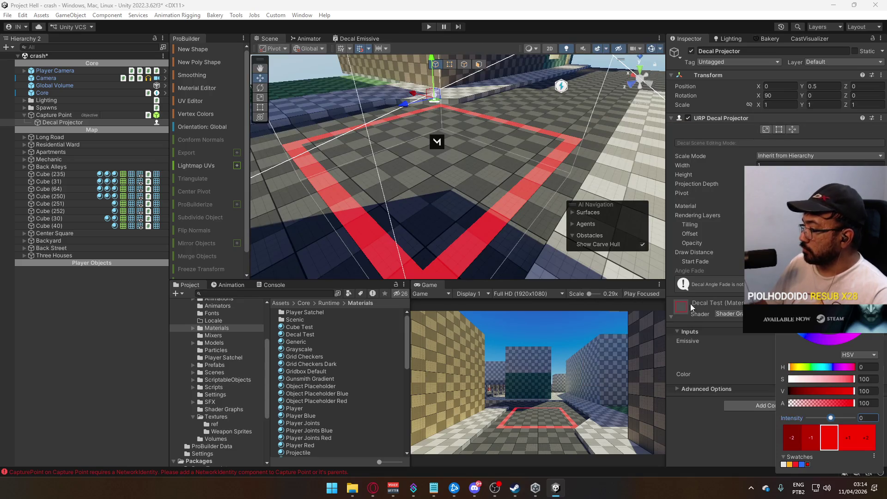
- Desaturate the decal Color to white and raise its HDR intensity
drag(811, 379, 788, 352)
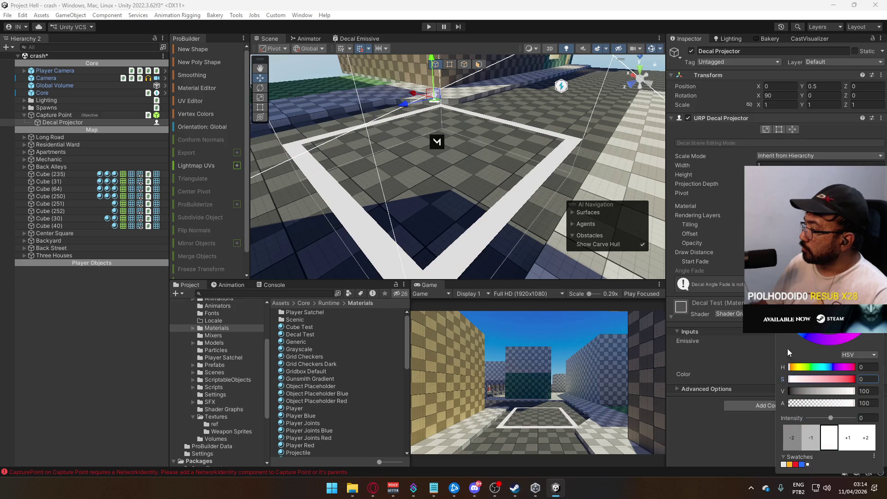
key(Return)
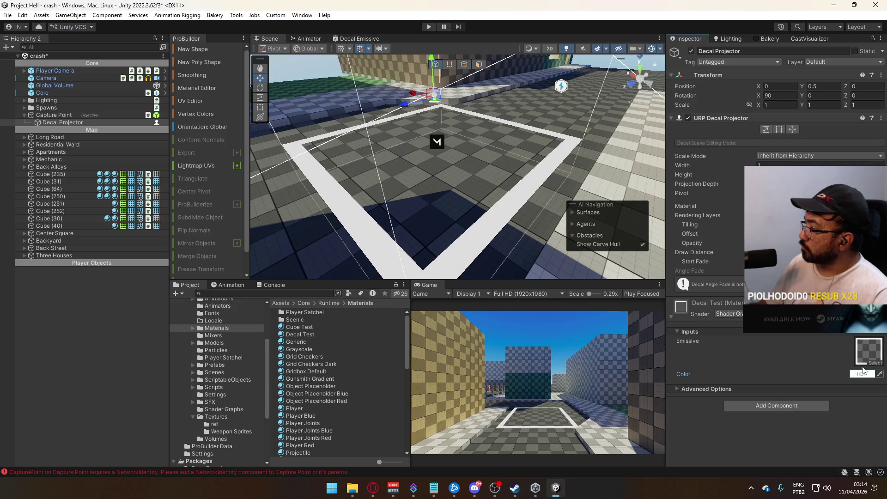
click(862, 372)
drag(835, 418, 842, 419)
key(Escape)
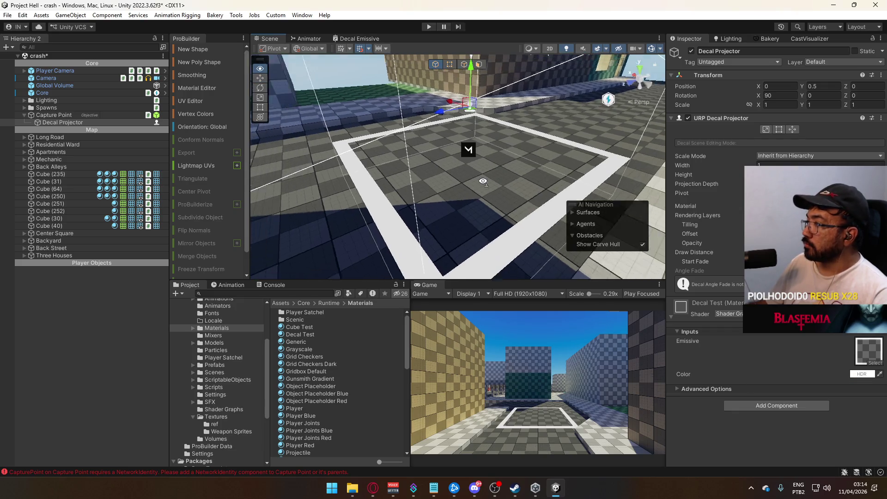
- Orbit the Scene view, then browse the Textures folder's assets in the Project window
mouse_move(158, 163)
mouse_down()
mouse_move(127, 157)
mouse_move(177, 166)
mouse_up()
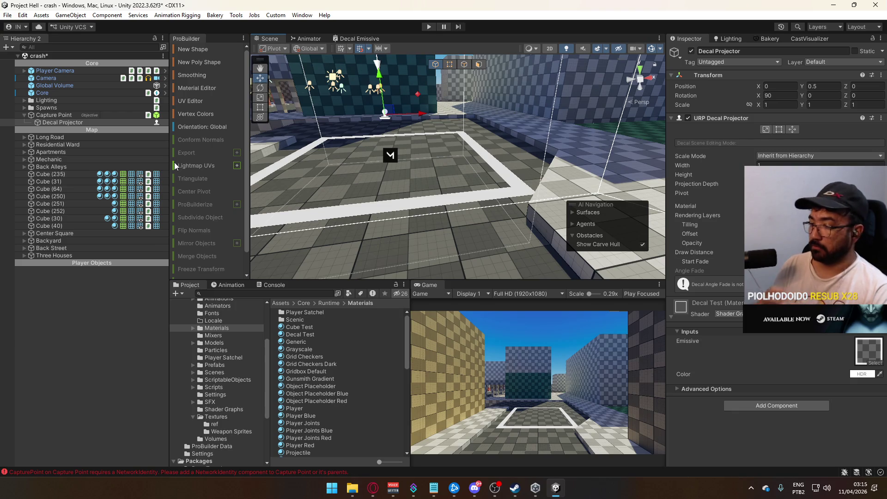
click(232, 416)
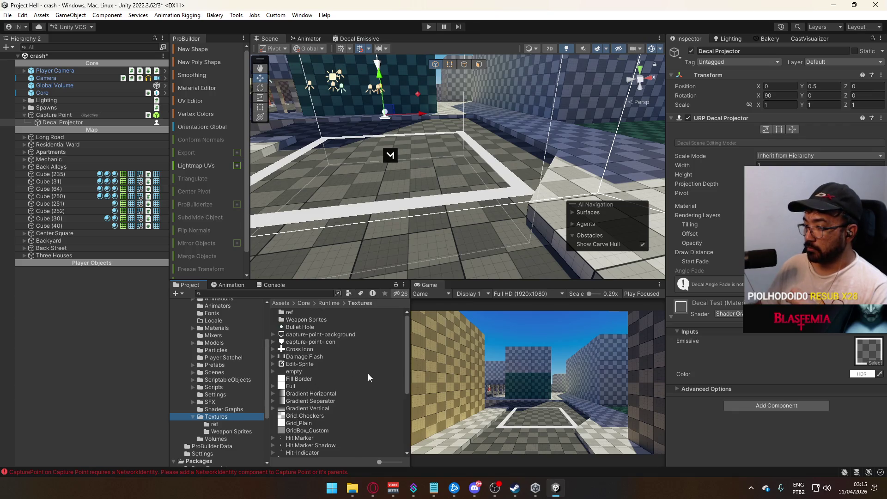
scroll(368, 373, down, 3)
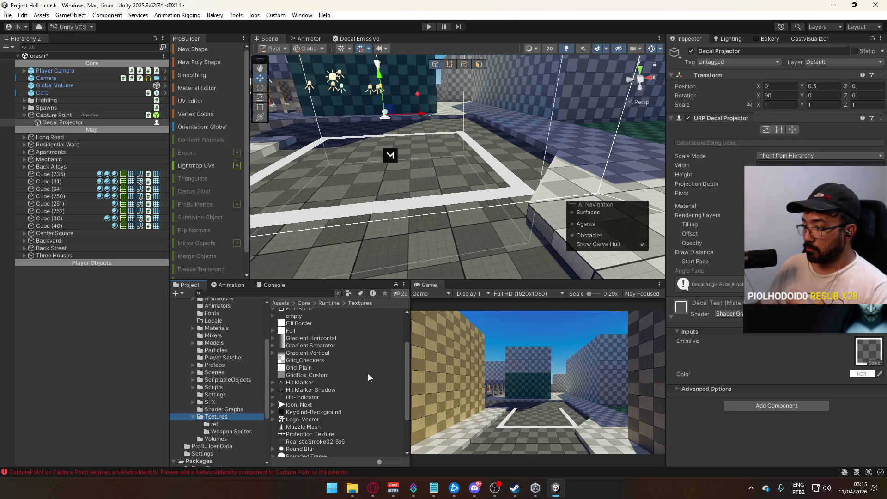
scroll(368, 373, down, 3)
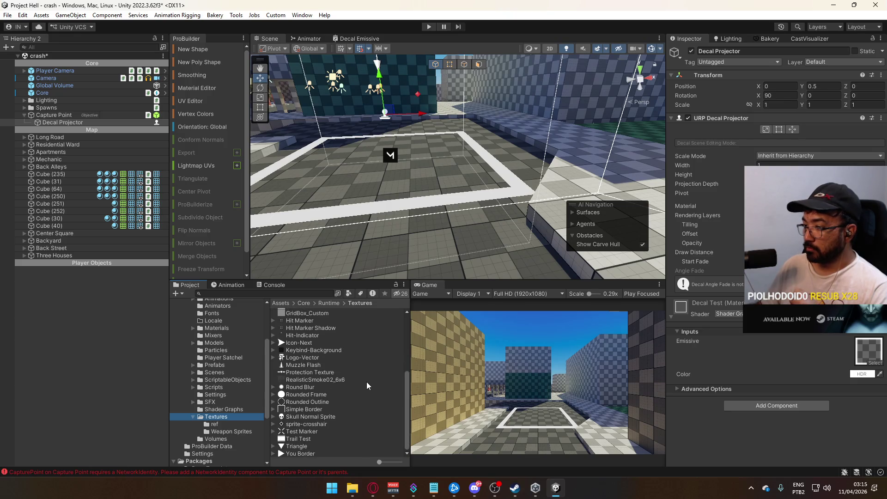
scroll(367, 381, up, 3)
scroll(366, 381, up, 3)
scroll(366, 381, up, 3)
scroll(366, 381, up, 3)
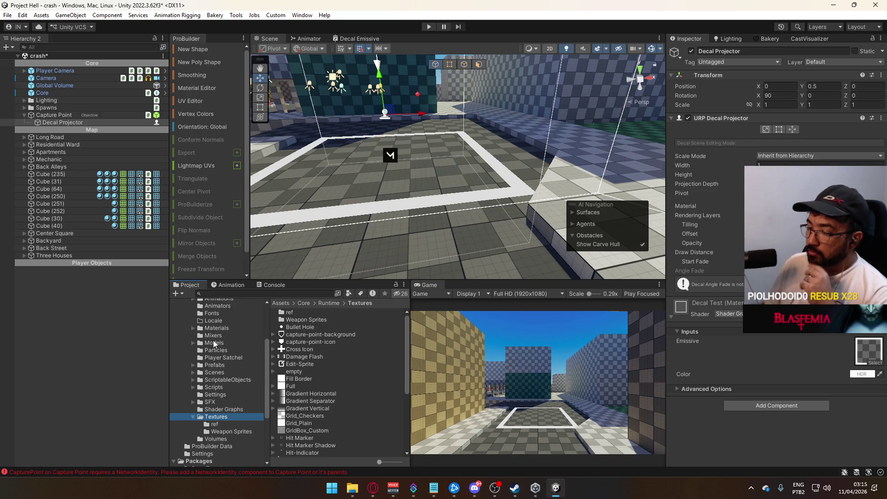
scroll(219, 347, up, 3)
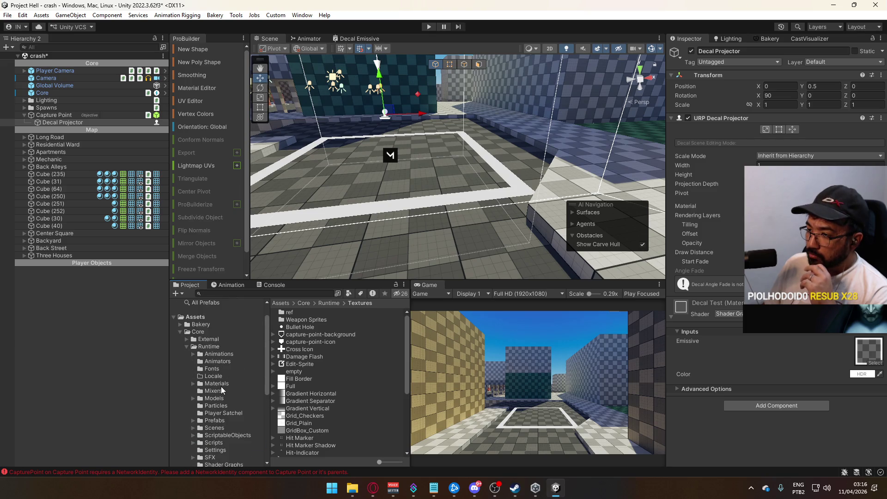
- Open File Explorer on the New SSD (F:) drive after a brief Blender app search
click(332, 488)
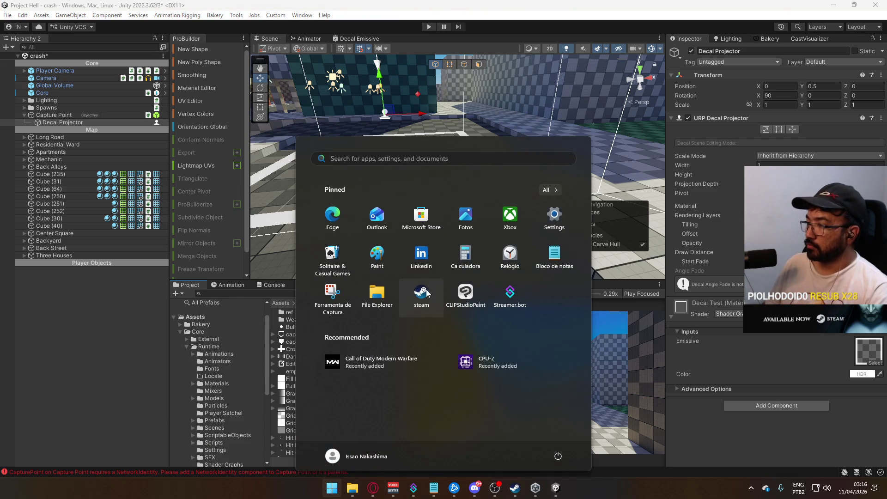
text(b)
text(lender)
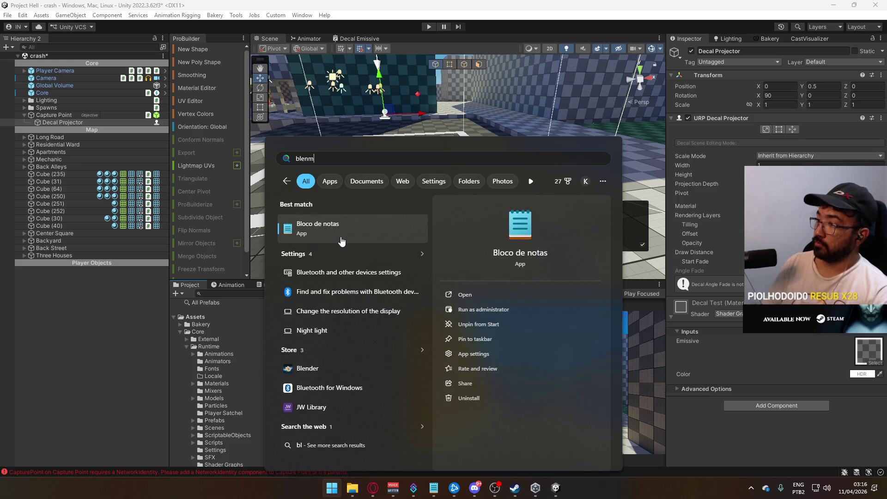
click(332, 487)
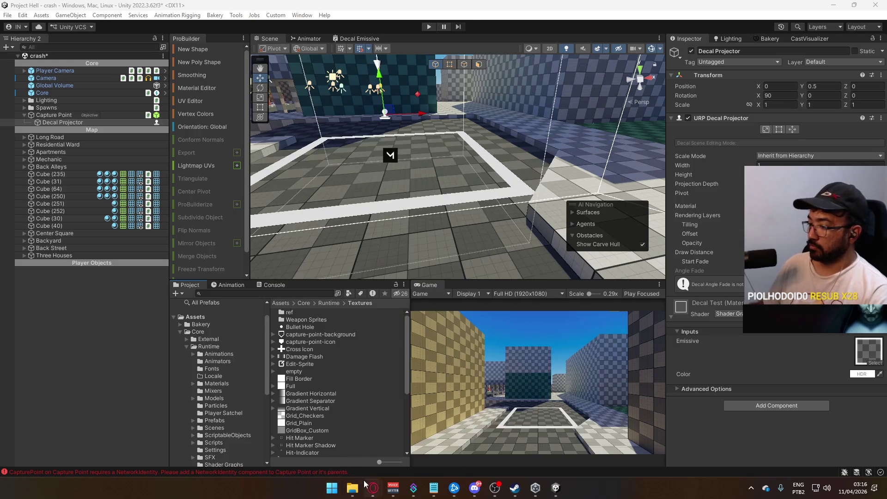
click(332, 487)
click(332, 488)
click(352, 488)
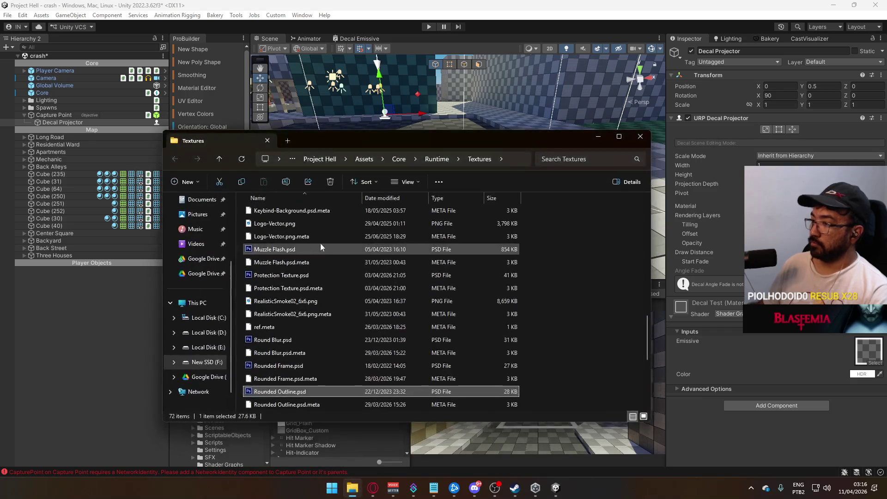
click(207, 362)
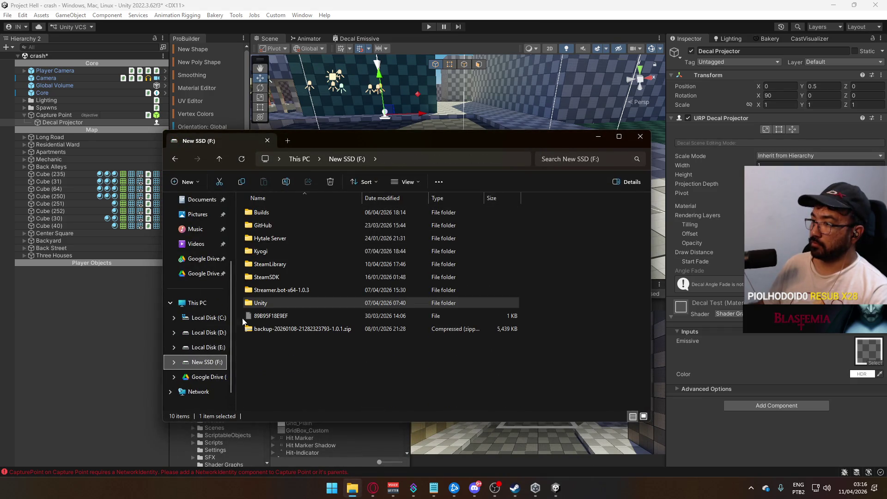
- Play the John Wick video with sound in the browser, then return to File Explorer
mouse_move(373, 489)
mouse_move(414, 449)
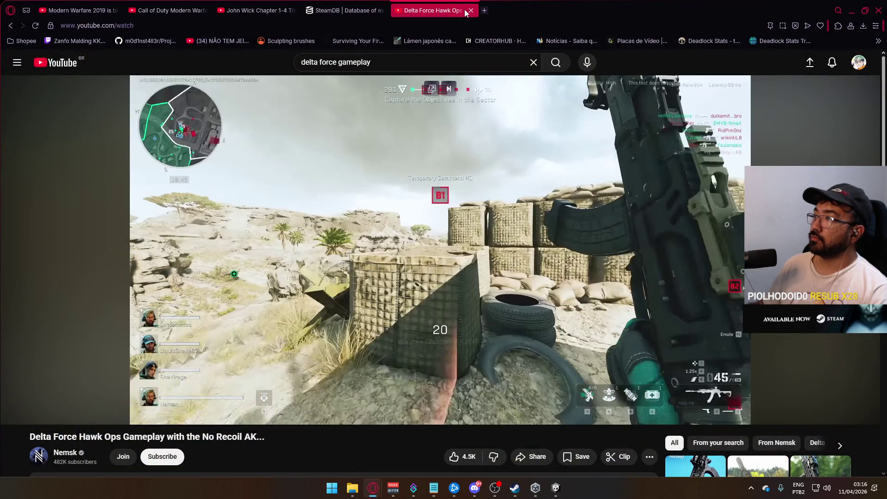
click(415, 443)
click(261, 10)
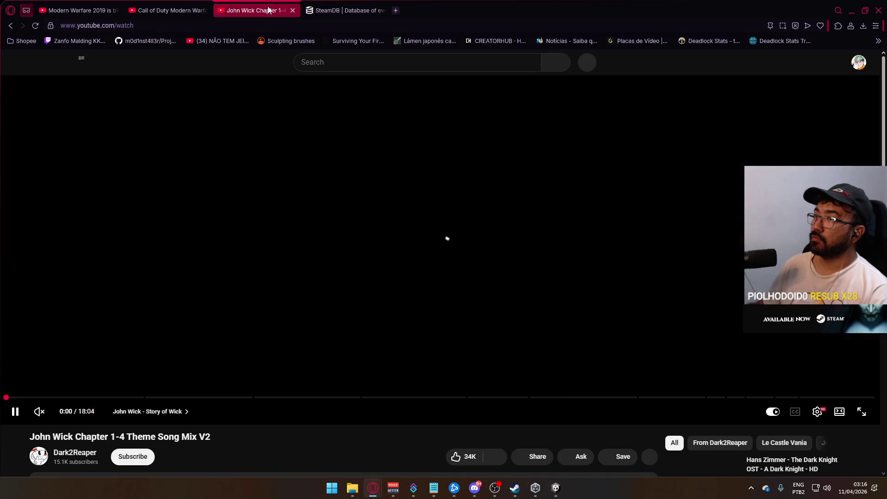
click(851, 10)
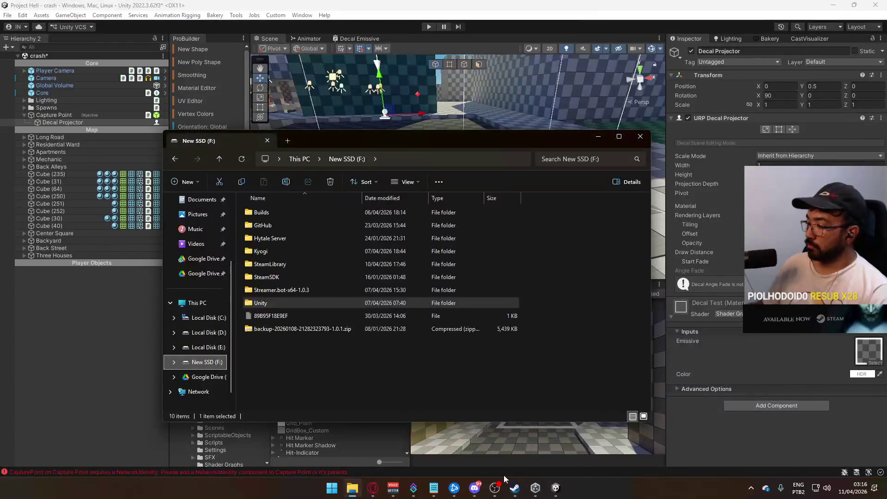
mouse_move(373, 488)
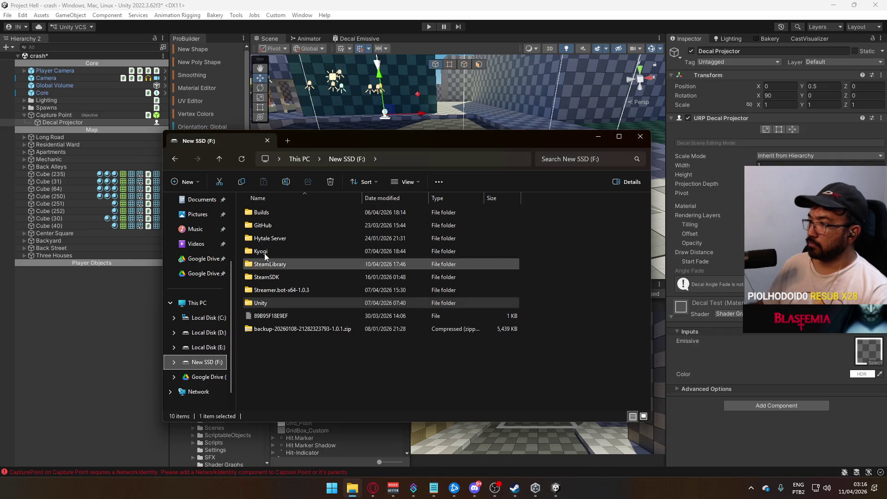
click(372, 488)
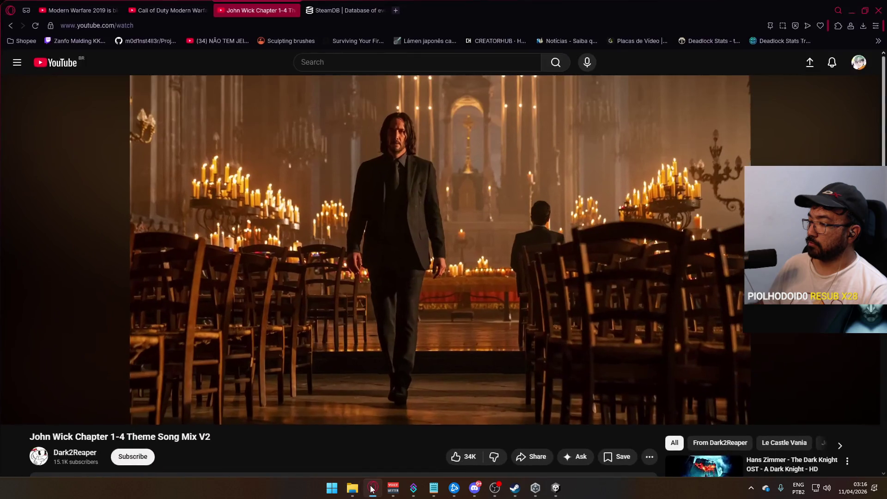
click(40, 411)
click(15, 411)
click(373, 489)
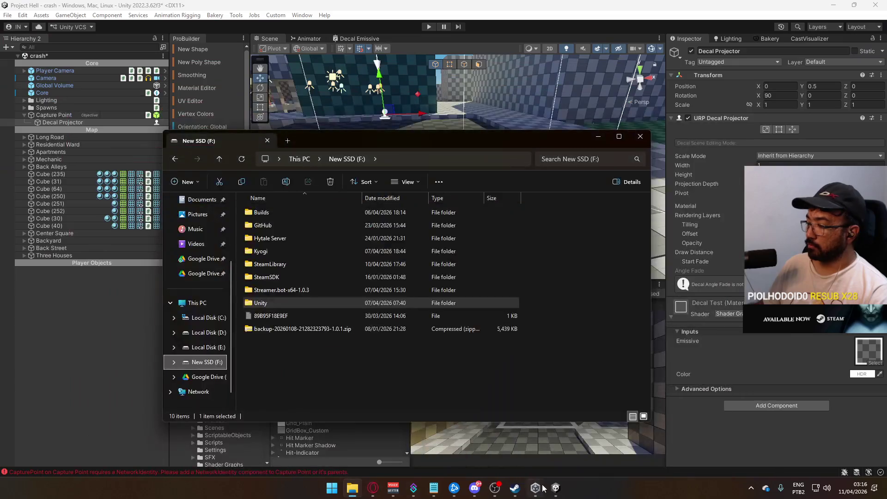
click(556, 488)
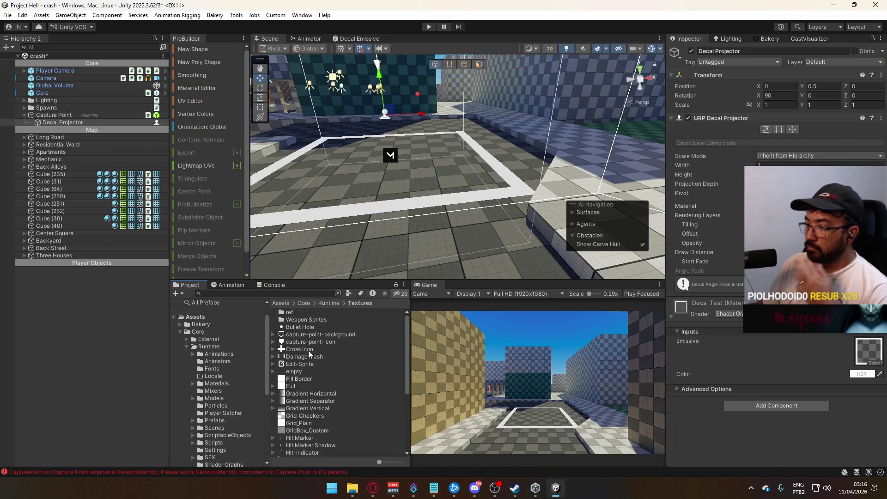
click(352, 488)
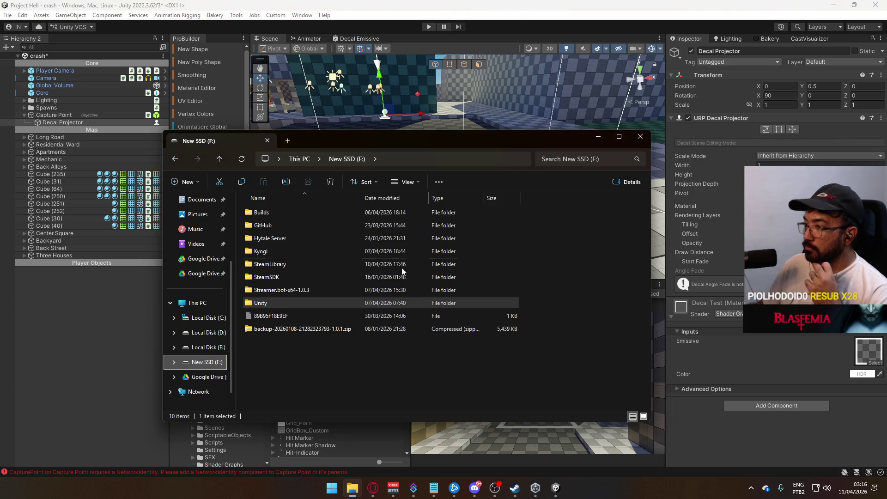
- Browse F:\Unity\Project Hell\Assets, then go back up to This PC
double_click(289, 303)
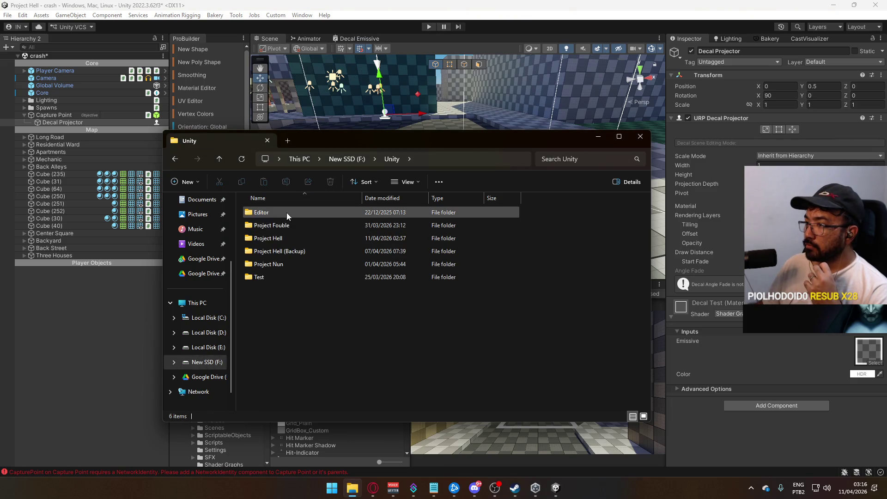
double_click(282, 238)
double_click(274, 224)
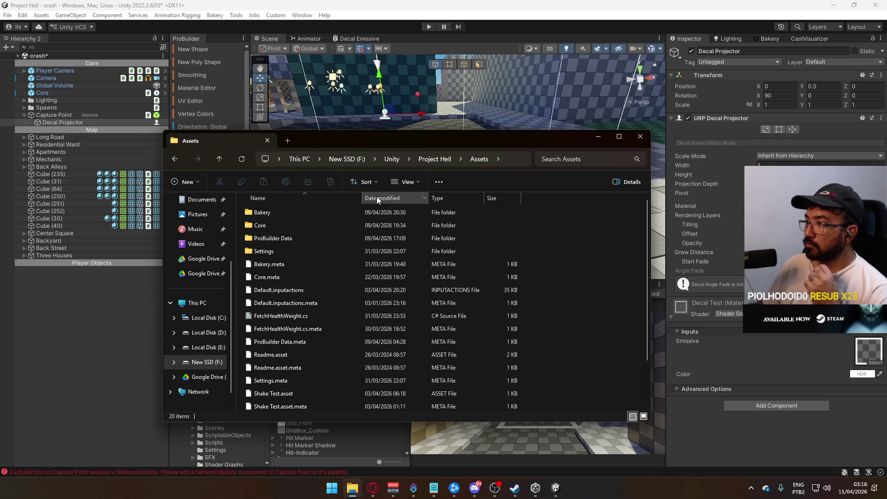
click(426, 160)
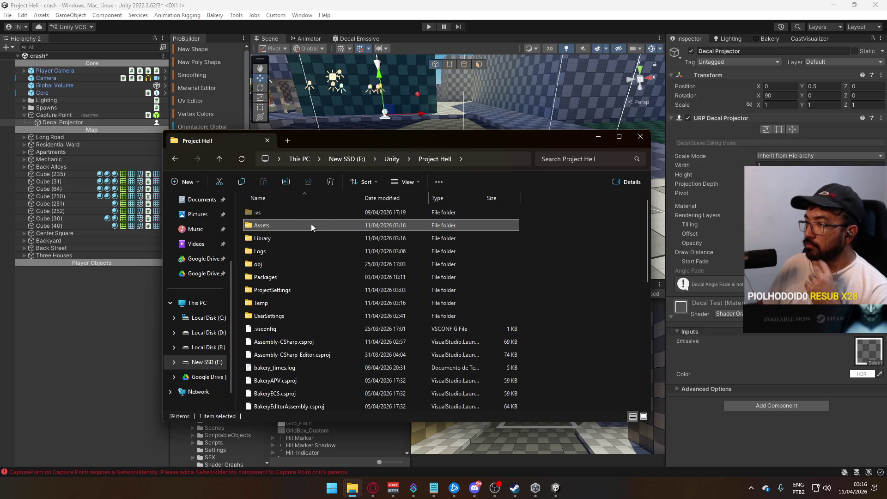
click(391, 159)
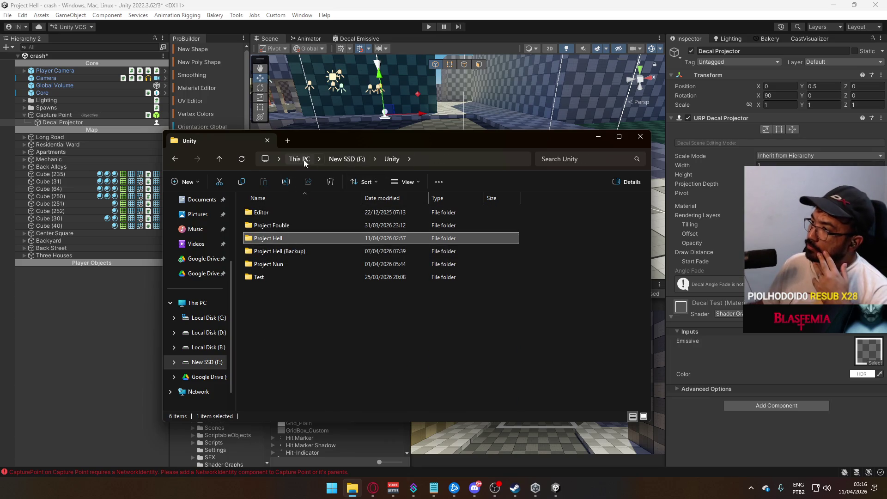
click(342, 159)
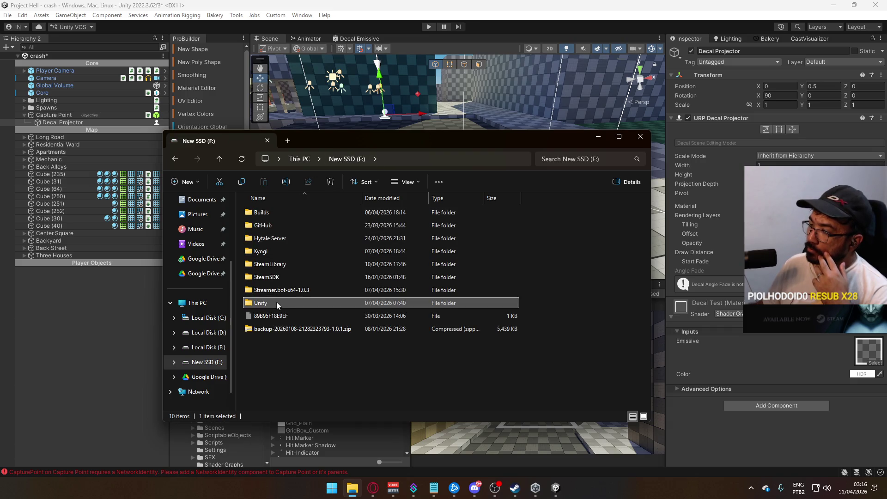
click(299, 159)
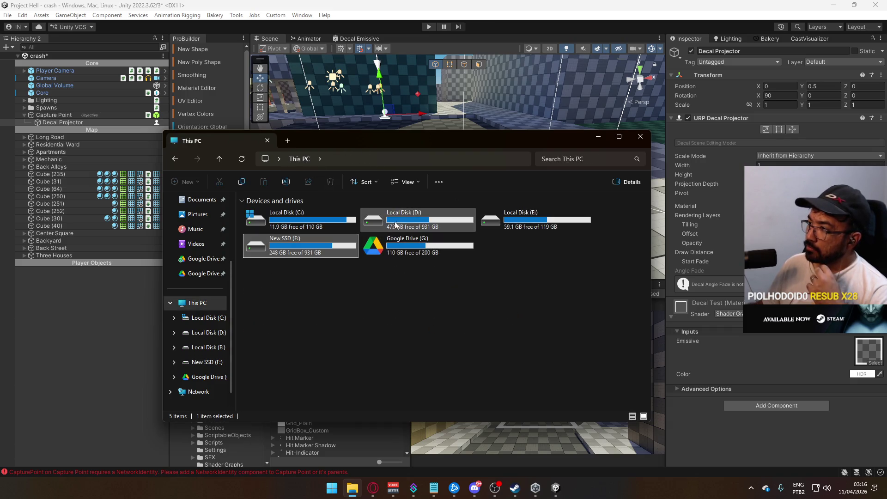
- Open the Models folder under D: > Google Drive > Project Hell
double_click(293, 217)
double_click(283, 301)
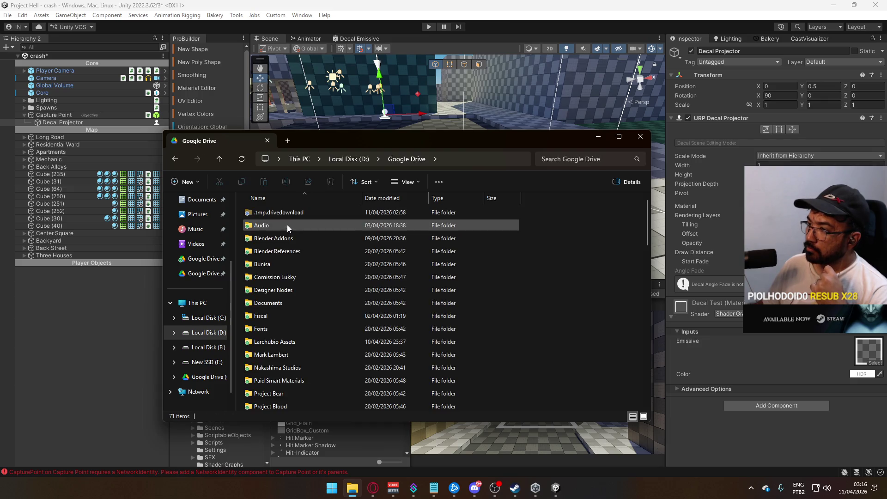
scroll(299, 294, down, 3)
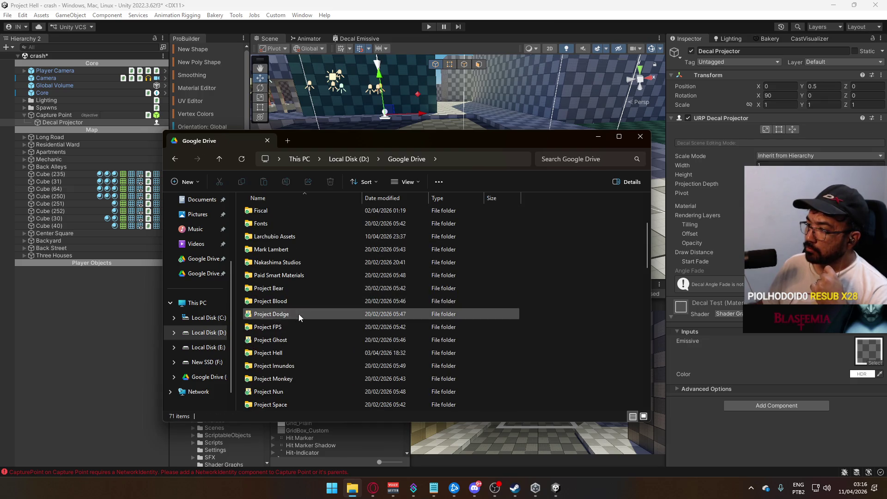
click(291, 353)
double_click(291, 353)
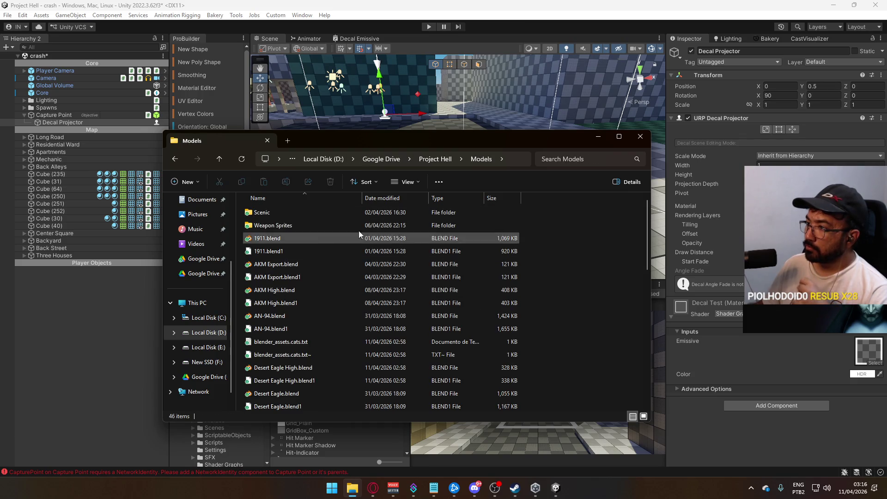
scroll(523, 356, down, 10)
- Create a new folder named 'Capture', delete it again, and select VHS.blend
right_click(601, 298)
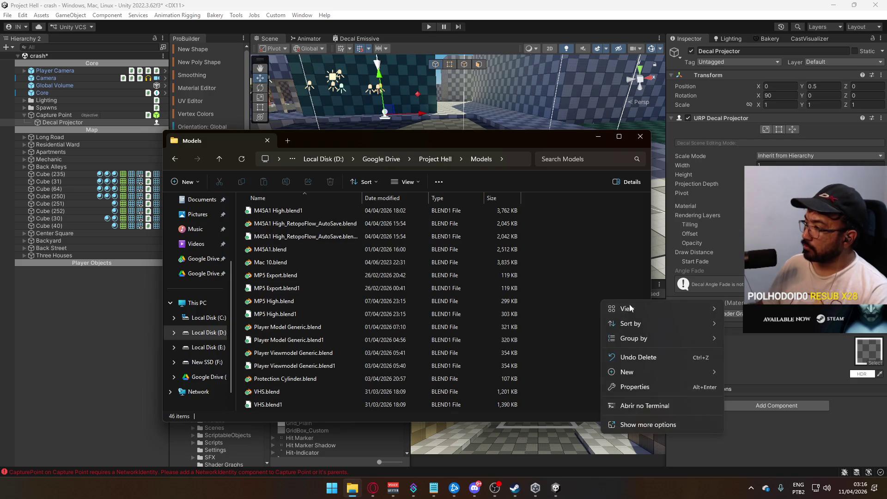
mouse_move(665, 372)
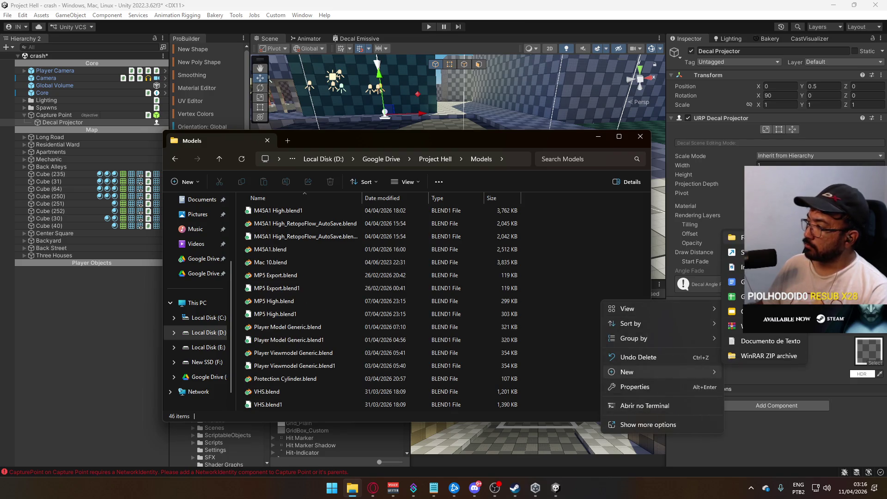
click(748, 324)
text(Capture Zon)
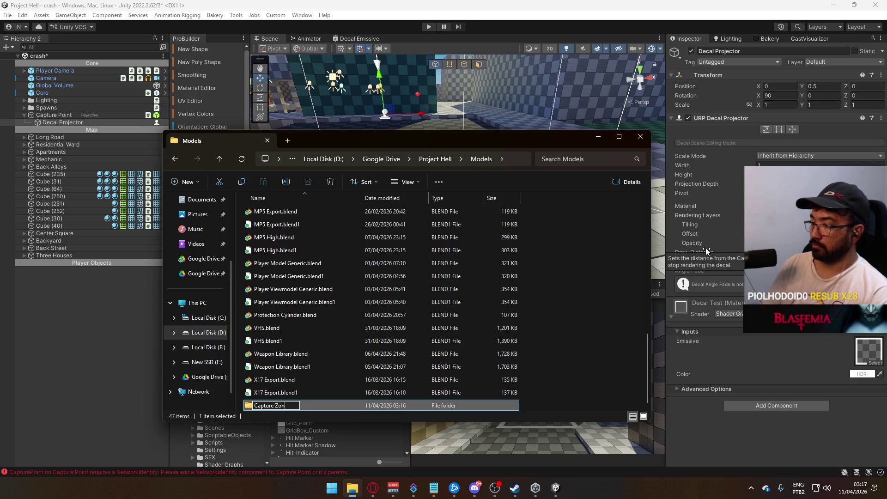
key(Escape)
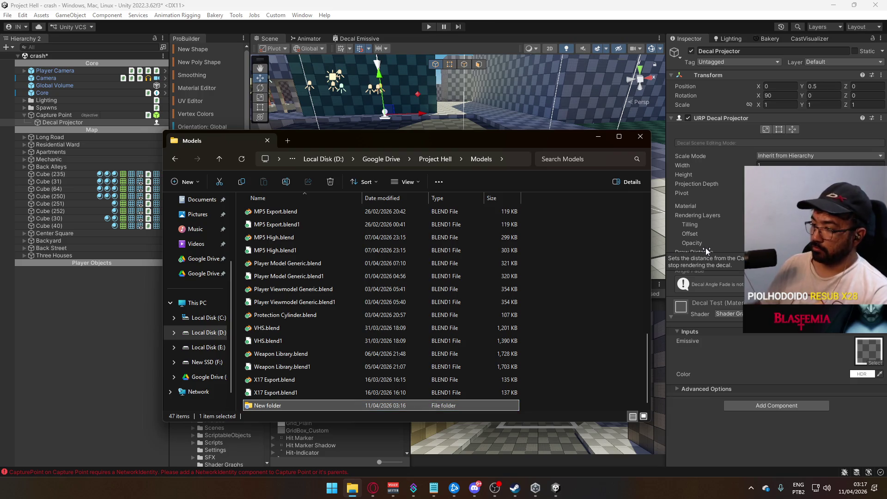
key(Delete)
click(409, 339)
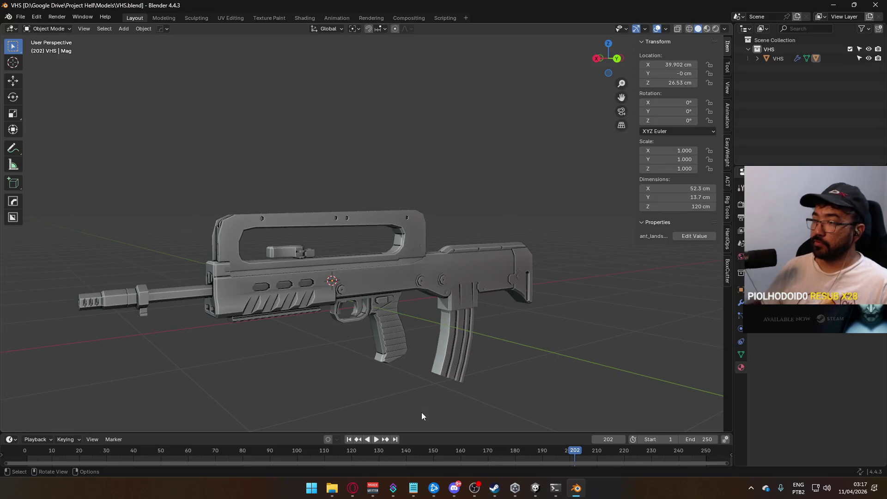
- Open Blender's File menu with VHS.blend loaded
click(21, 17)
- Start a new General scene and delete its default camera and light
mouse_move(28, 28)
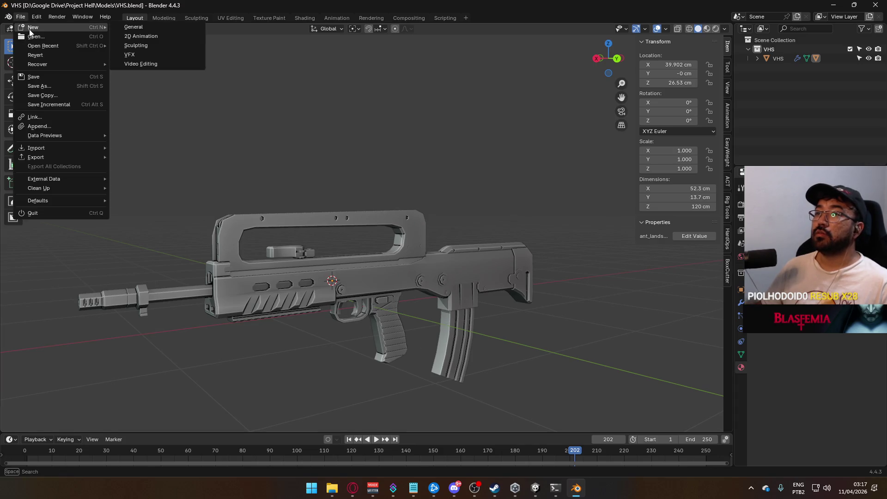
click(143, 28)
click(265, 207)
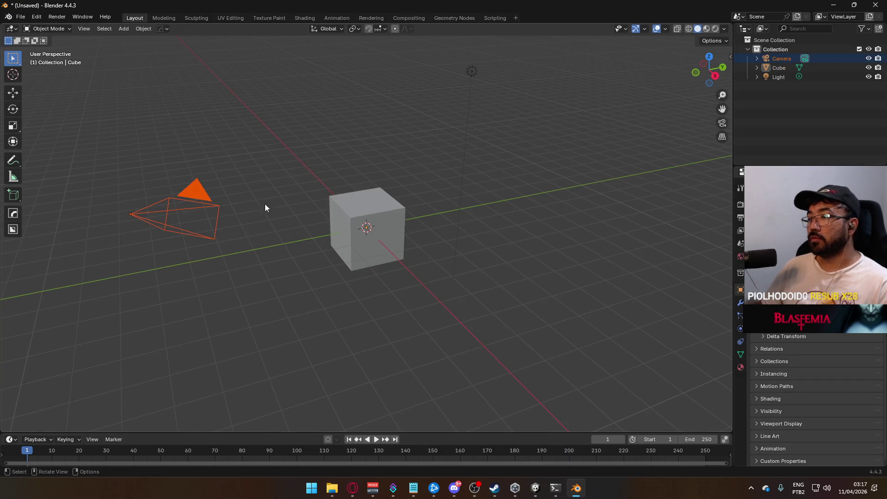
key(Delete)
click(471, 71)
key(Delete)
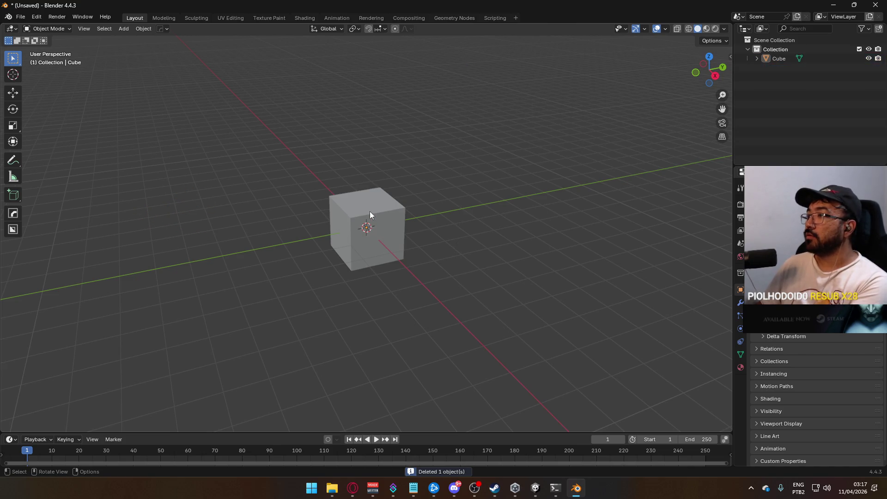
- In front orthographic view, box-select the cube's bottom vertices in Edit Mode
click(372, 207)
key(KP_1)
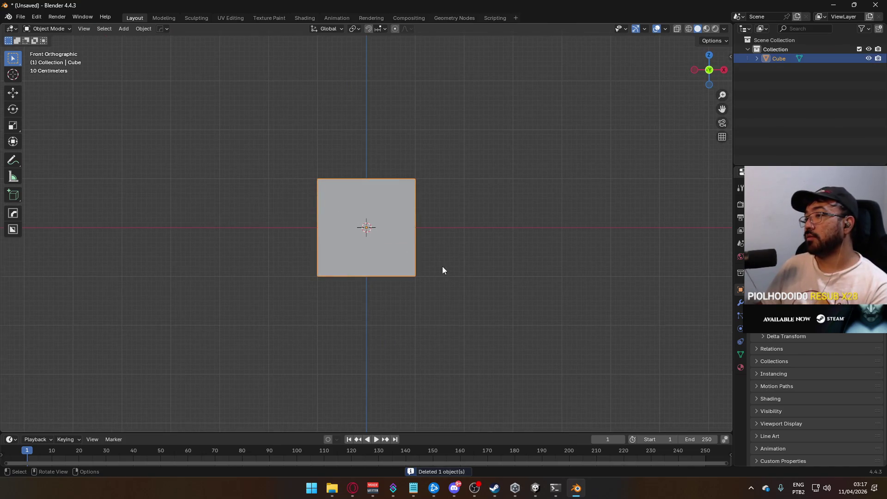
key(g)
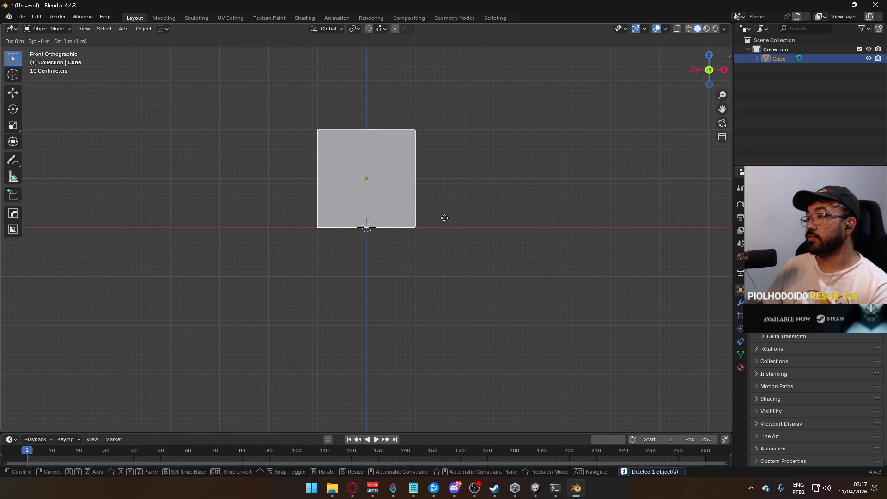
click(444, 217)
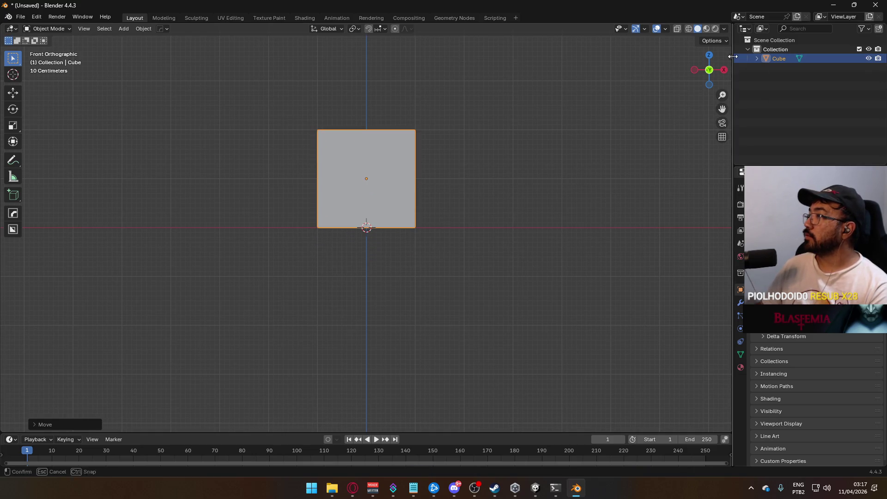
key(ctrl+z)
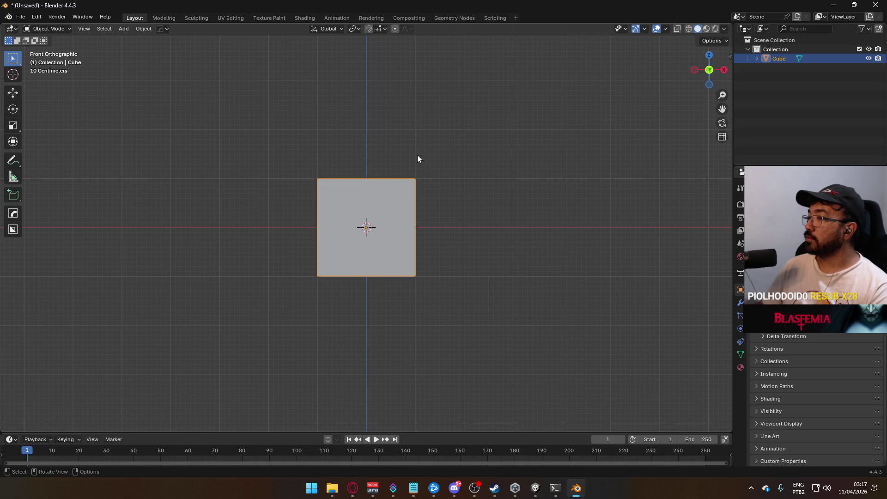
key(Tab)
key(alt+a)
key(b)
drag(254, 257, 536, 295)
- Turn on snapping and snap the bottom vertices onto the ground line
click(383, 29)
click(369, 28)
key(g)
click(430, 234)
mouse_move(521, 204)
mouse_down()
mouse_move(472, 246)
mouse_move(422, 218)
mouse_up()
key(alt+a)
key(Tab)
- Set the cube's X and Y dimensions to 1 m and apply its scale
click(730, 57)
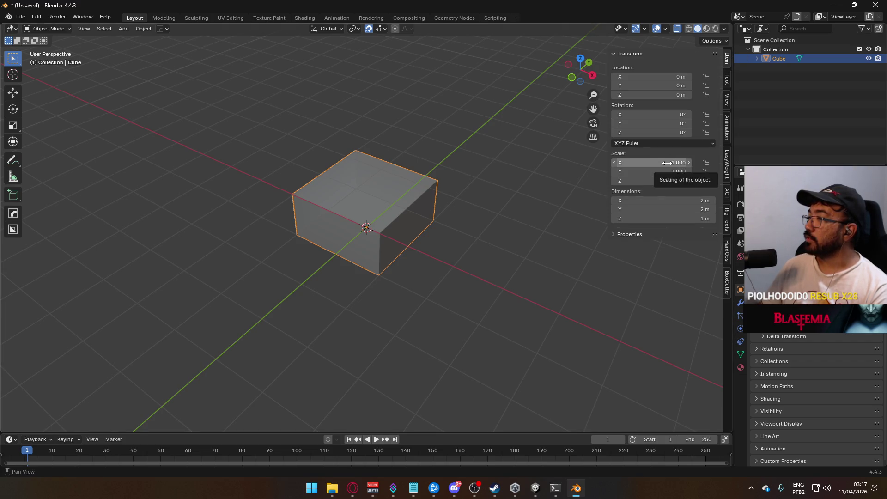
click(673, 199)
text(1)
key(Tab)
text(1)
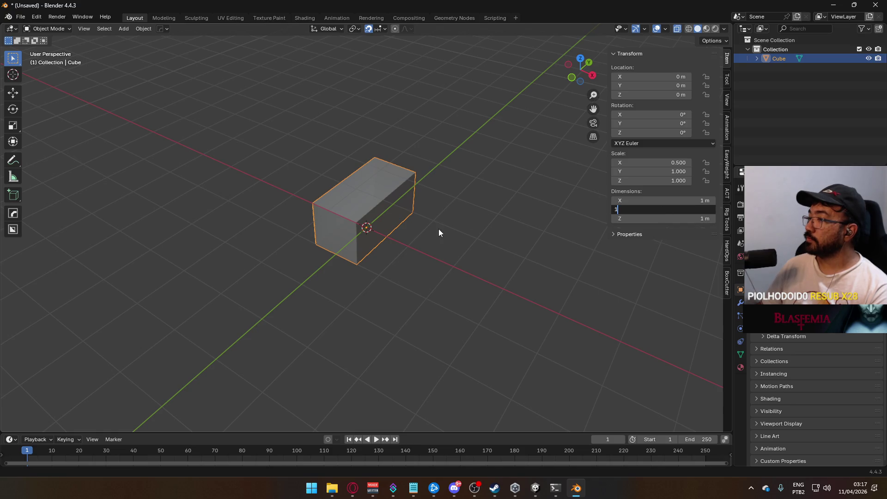
key(Return)
key(ctrl+a)
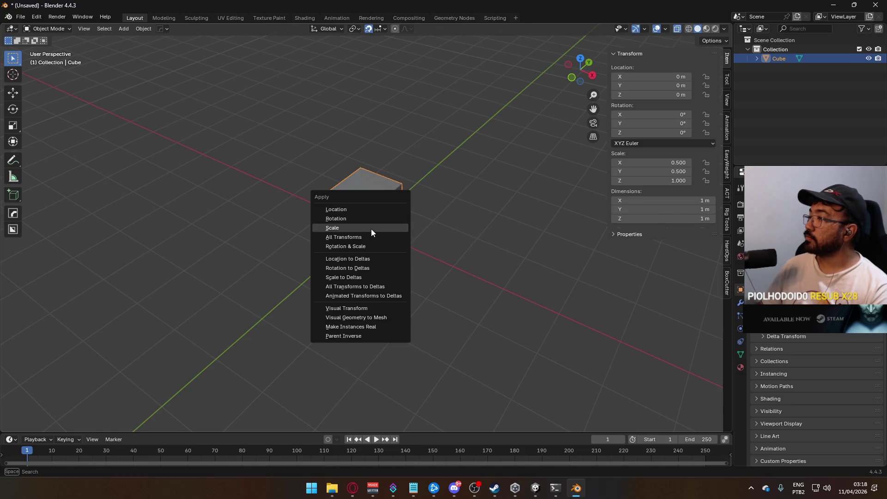
click(371, 229)
- Return to front view in Edit Mode and select a face of the cube
key(KP_1)
scroll(407, 211, up, 3)
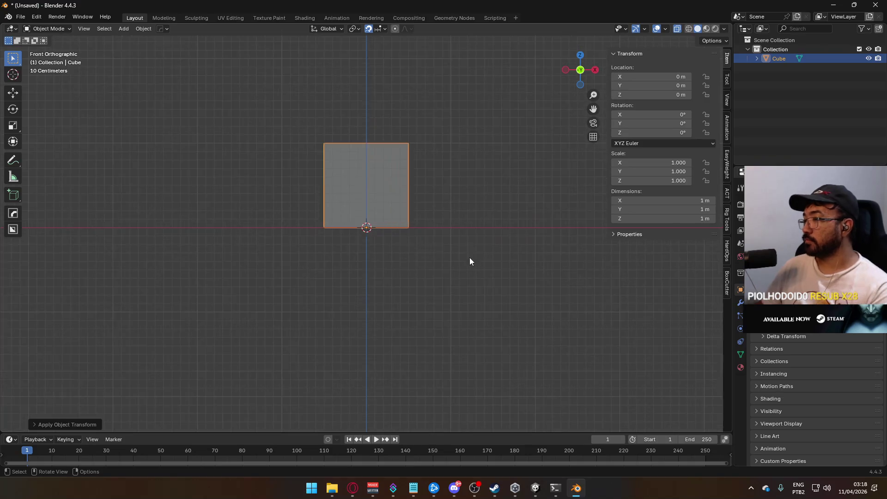
key(Tab)
click(388, 215)
- Delete the cube's top and bottom faces to leave an open-top box
click(367, 227)
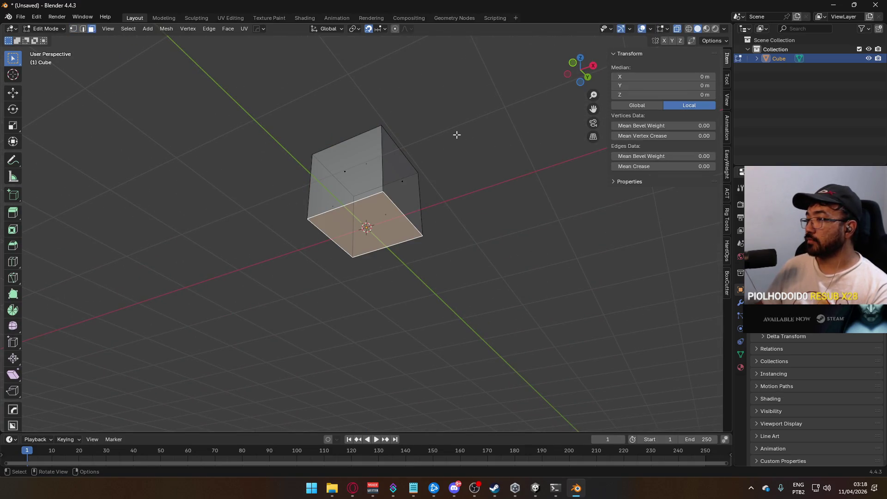
shift+click(368, 162)
key(x)
click(485, 220)
key(KP_1)
mouse_move(460, 210)
mouse_down()
mouse_move(430, 185)
mouse_move(391, 203)
mouse_up()
key(a)
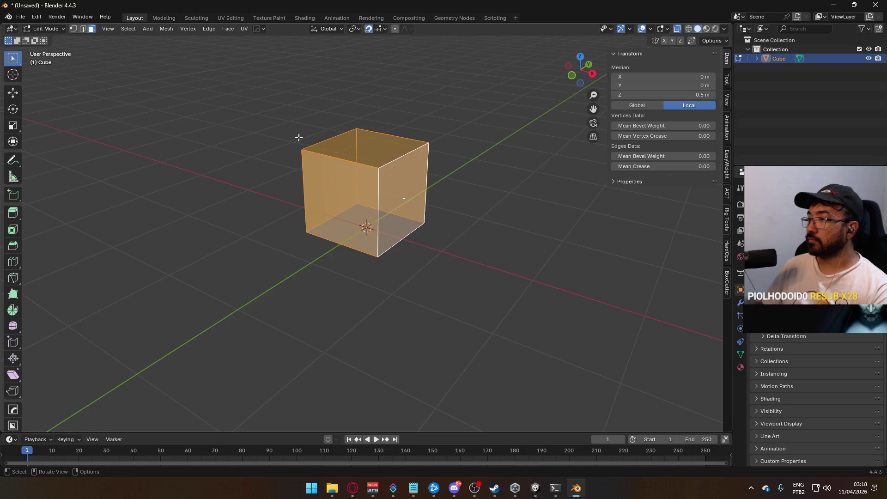
- In the UV Editing workspace, mark the box's right vertical edge as a seam
click(226, 18)
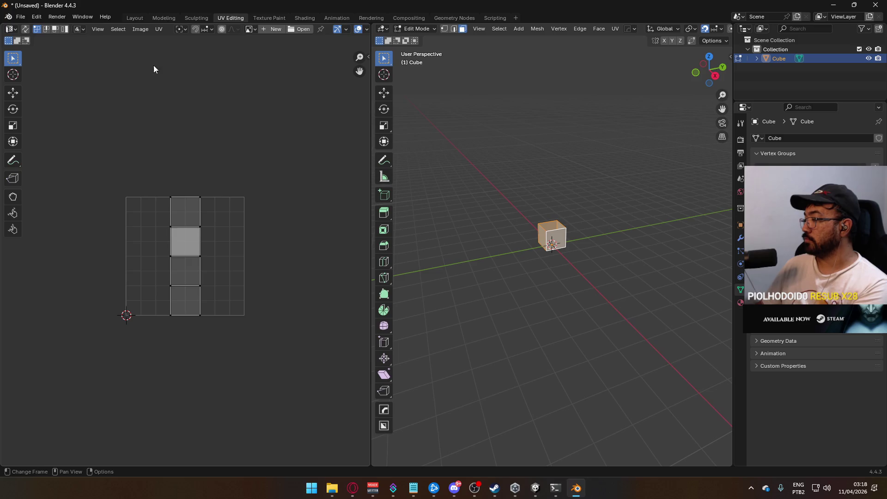
key(KP_1)
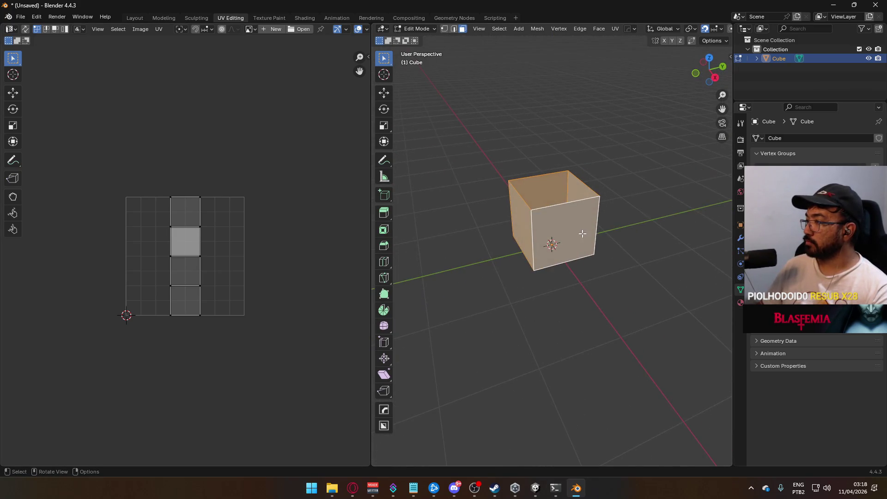
click(582, 235)
key(2)
click(601, 220)
key(q)
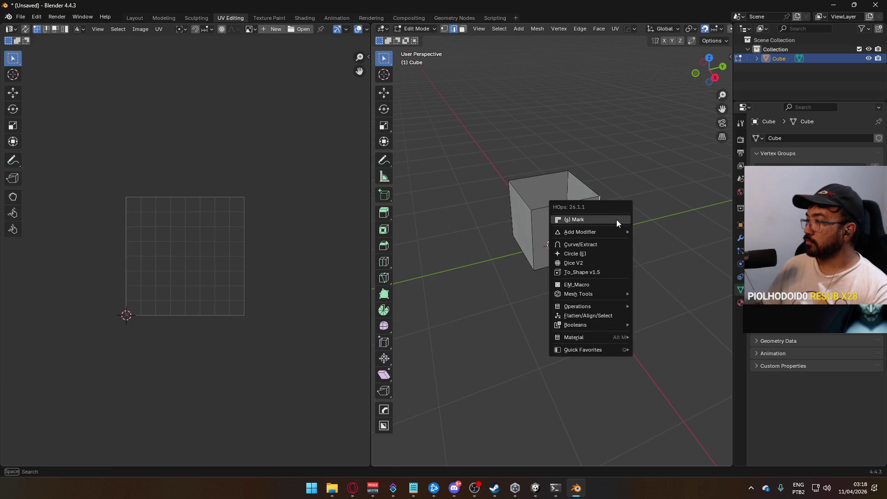
key(q)
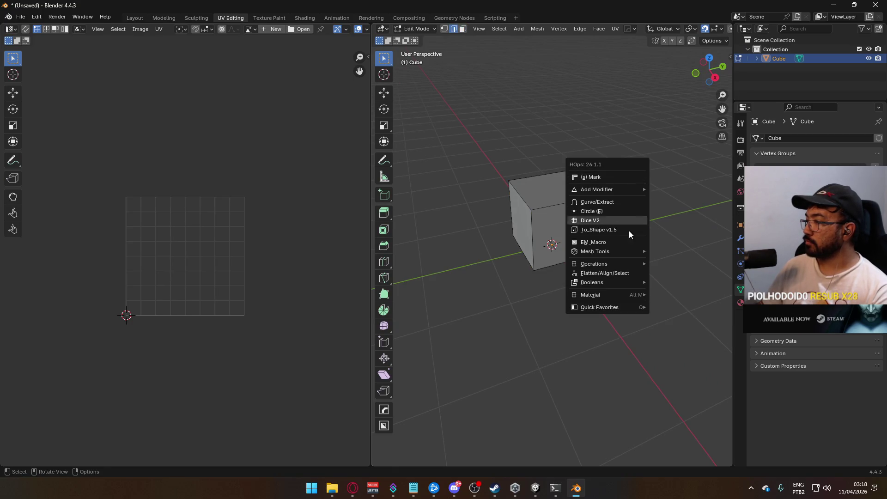
right_click(550, 364)
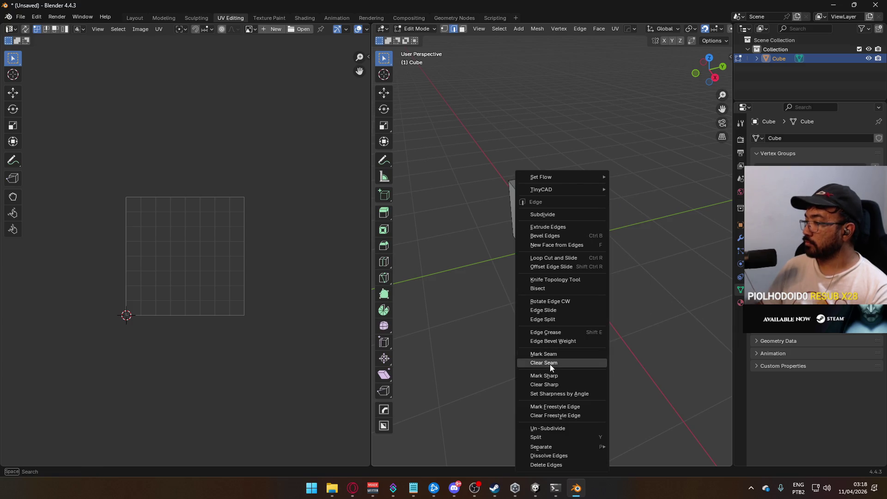
click(558, 352)
- Loop-select the four side faces and unwrap them angle-based
key(3)
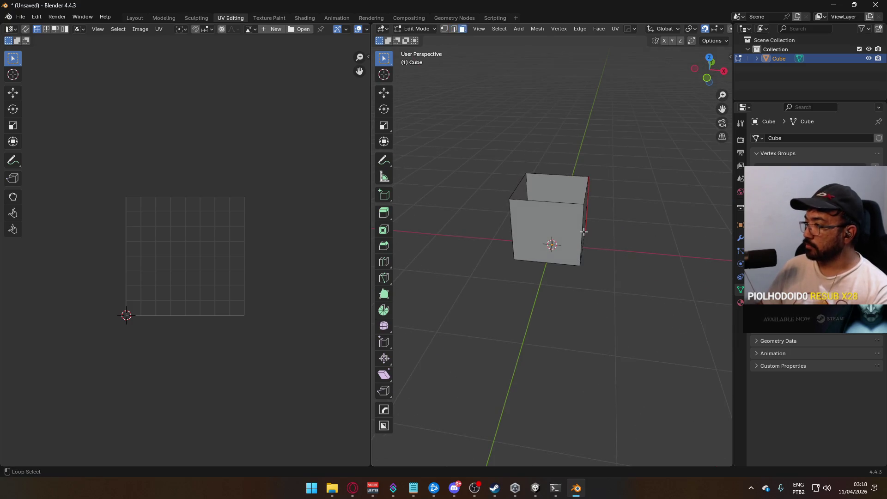
alt+click(577, 231)
key(u)
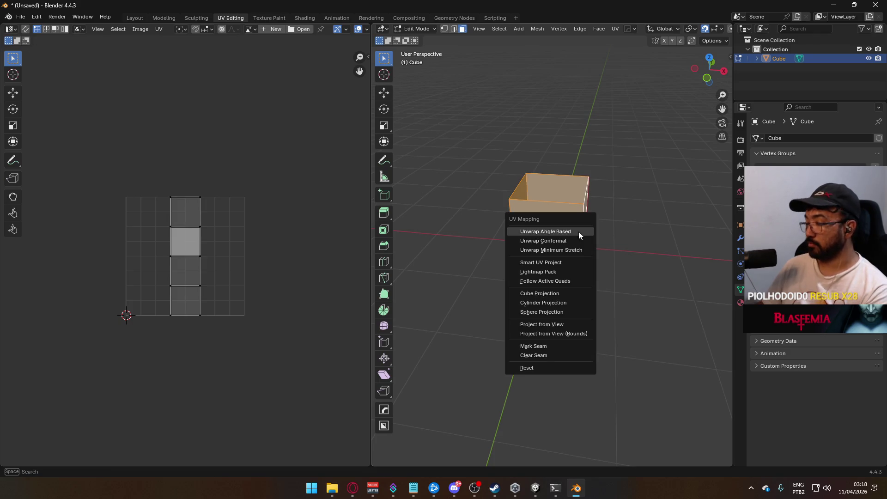
click(577, 233)
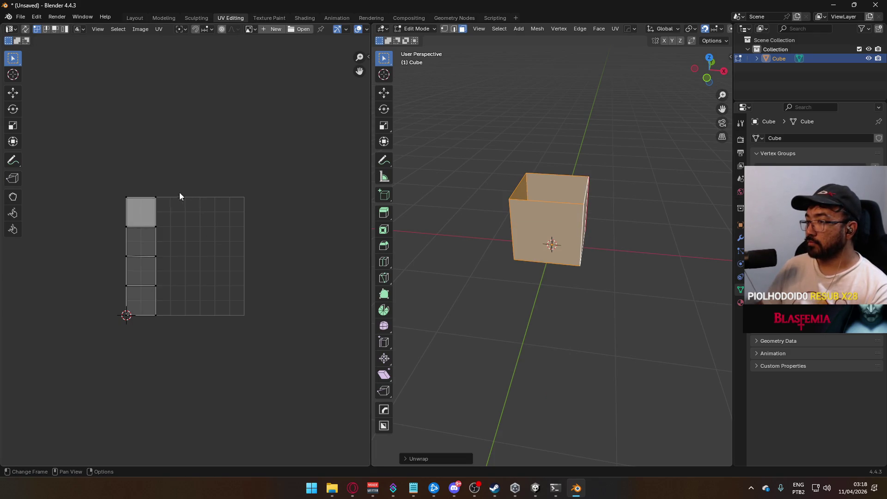
click(251, 29)
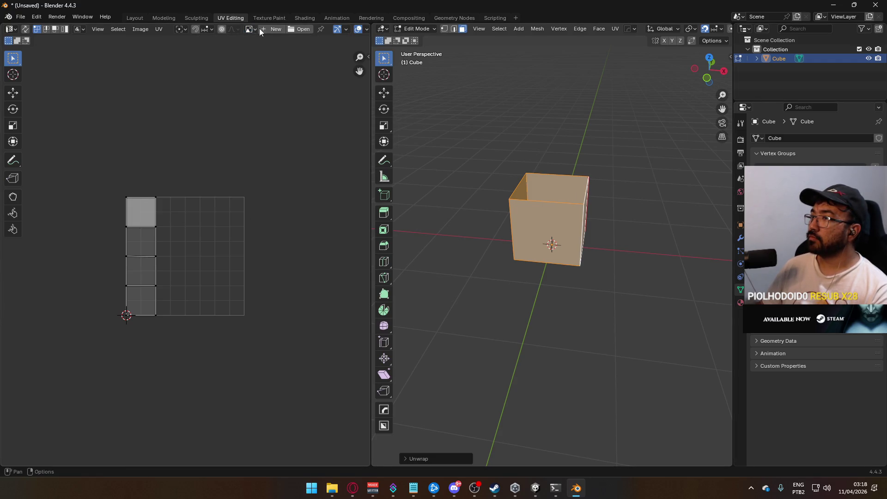
- Create a new generated image of type Color Grid in the UV editor
click(273, 29)
click(307, 92)
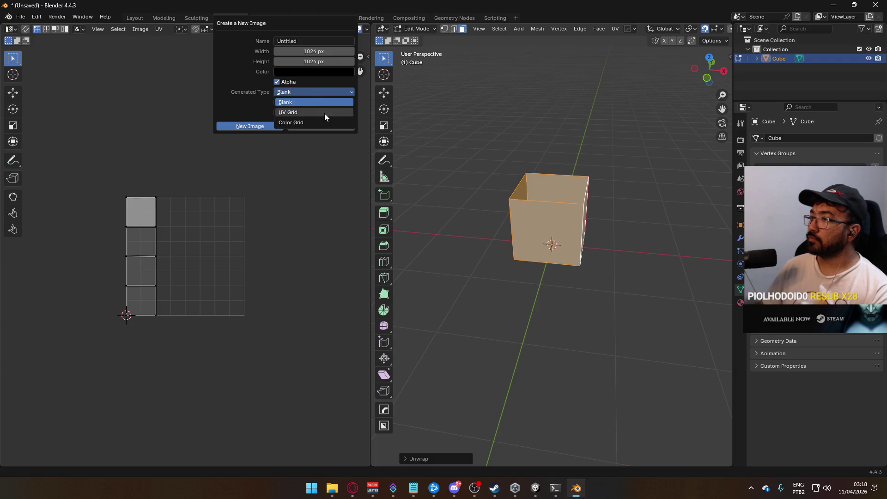
click(321, 122)
click(310, 91)
click(262, 128)
scroll(237, 198, down, 4)
scroll(242, 184, up, 1)
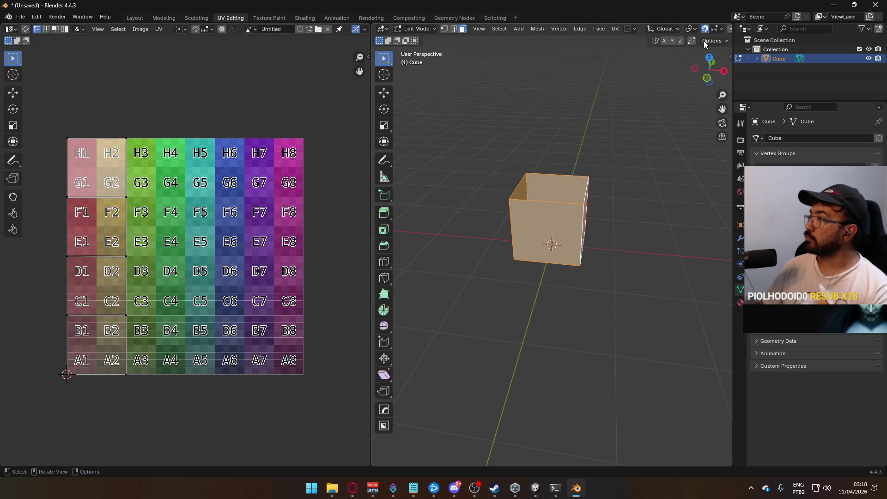
- Link an Image Texture into the cube material's Base Color
click(740, 303)
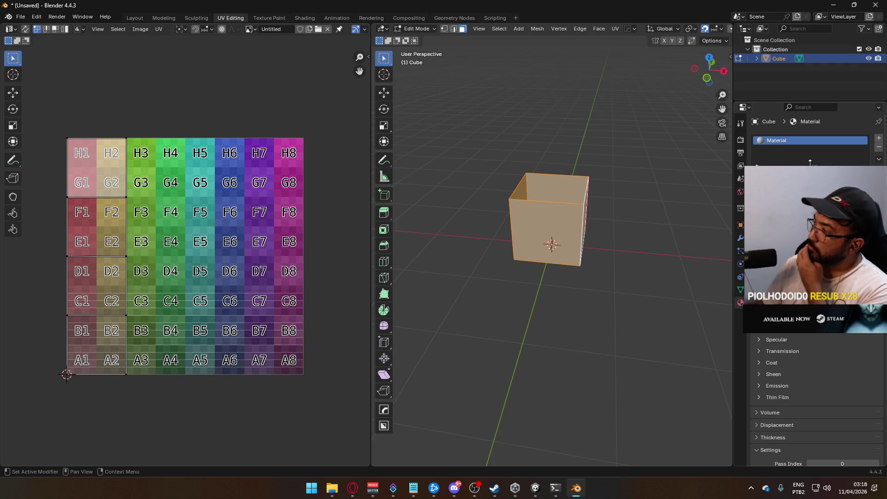
click(807, 247)
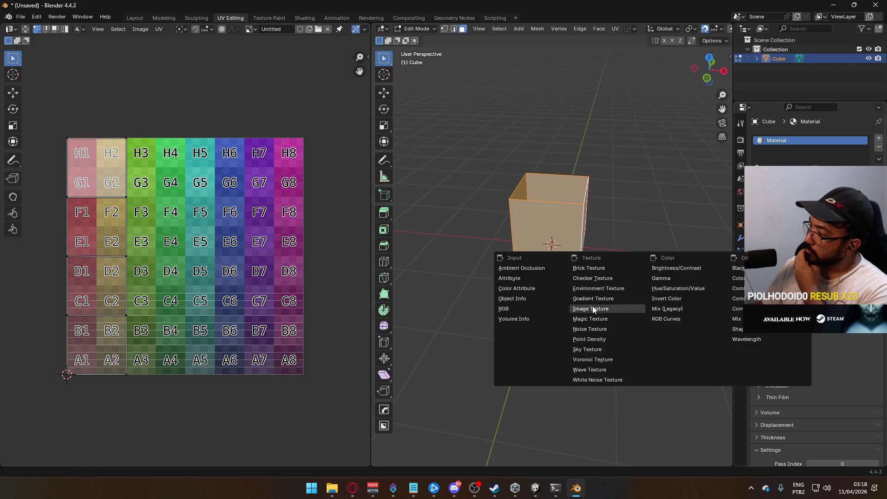
click(593, 307)
click(623, 272)
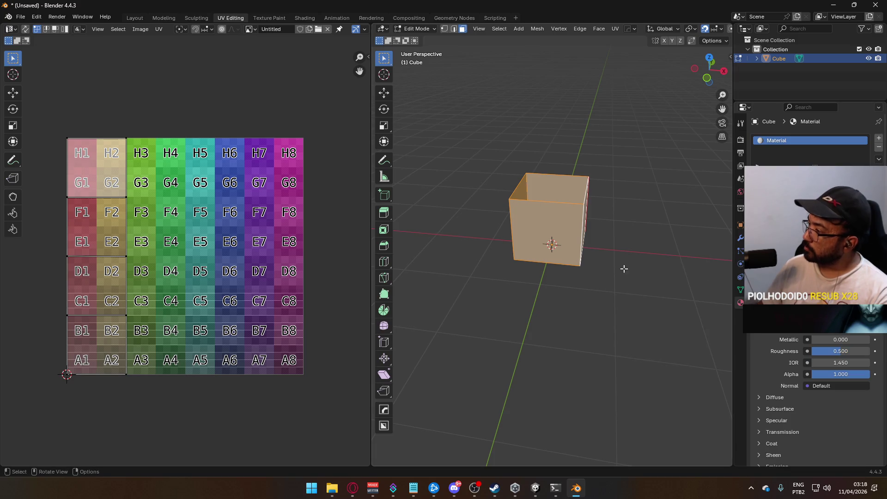
scroll(441, 229, up, 5)
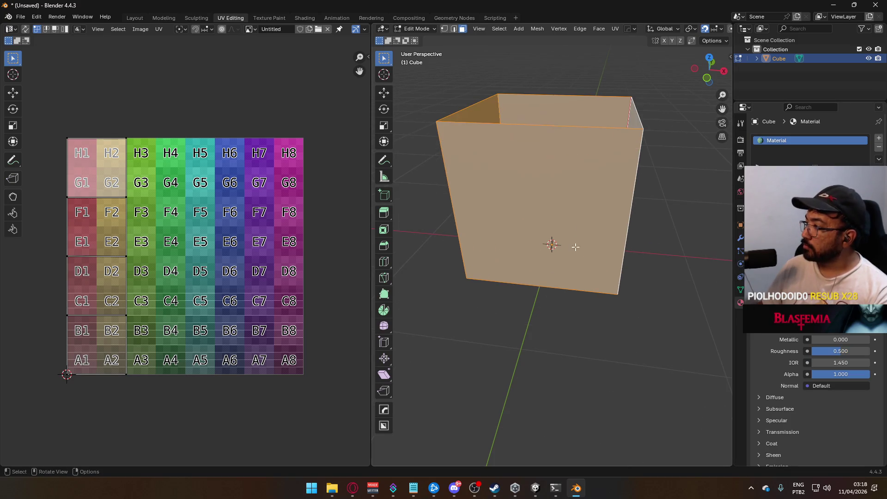
scroll(554, 28, down, 6)
scroll(712, 30, down, 1)
click(724, 29)
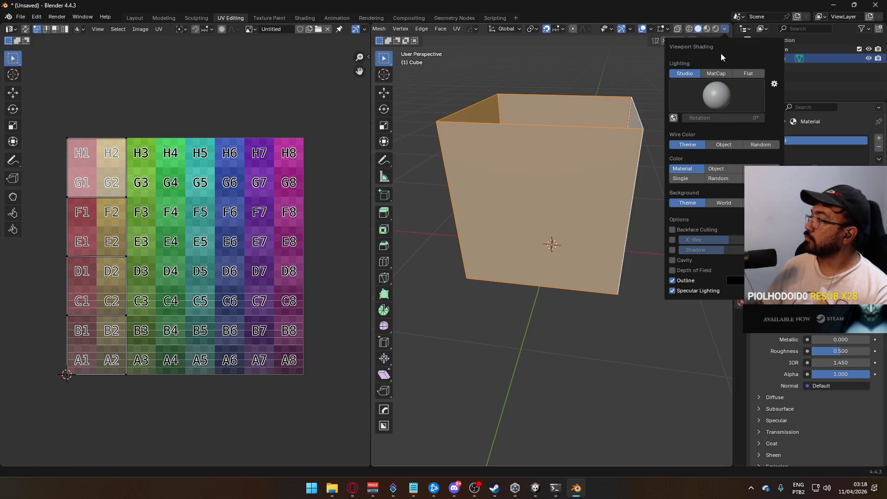
- Show texture colour on the cube and lay the UV strip horizontally along the grid bottom
click(757, 178)
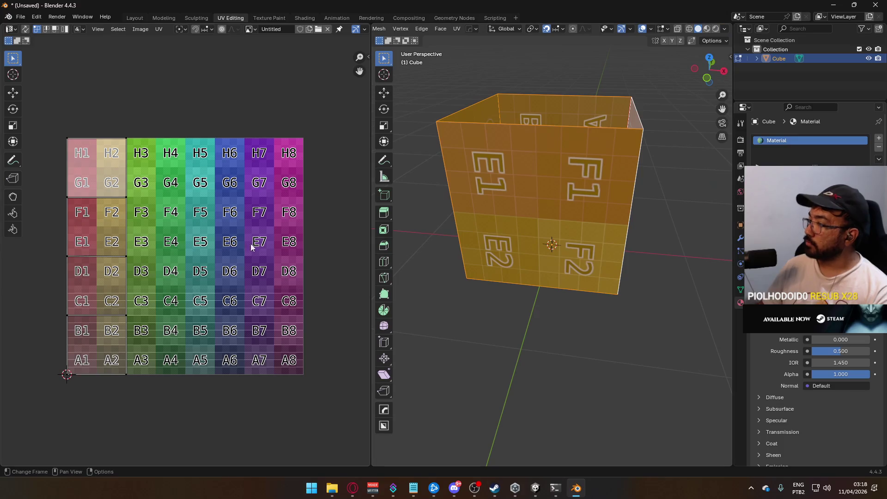
key(r)
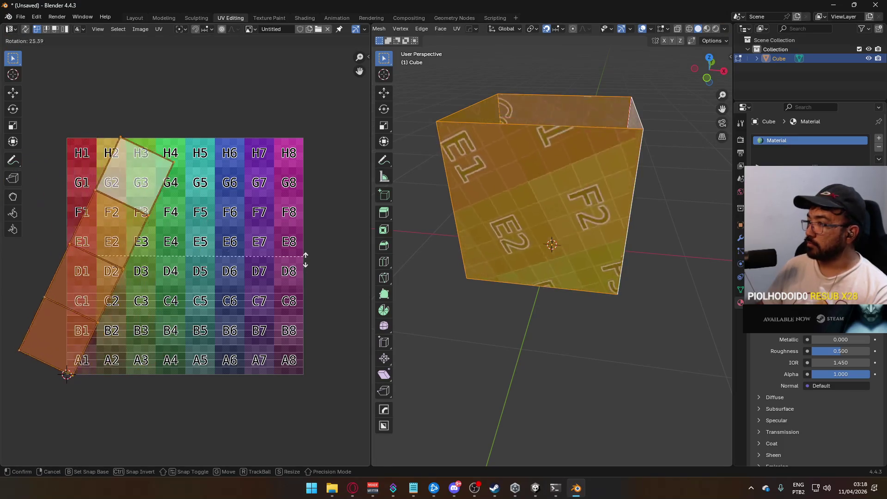
click(139, 333)
scroll(162, 297, down, 5)
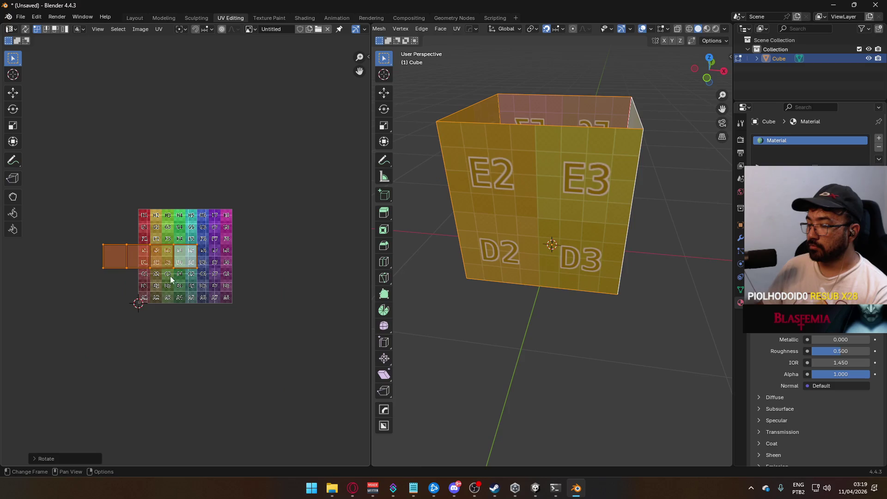
key(g)
click(203, 308)
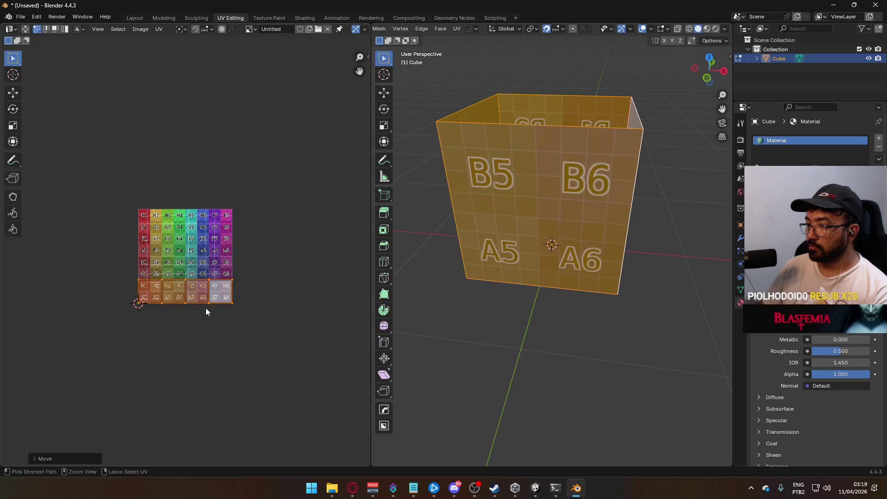
- Enlarge the UV strip and reposition it over the colour grid
key(s)
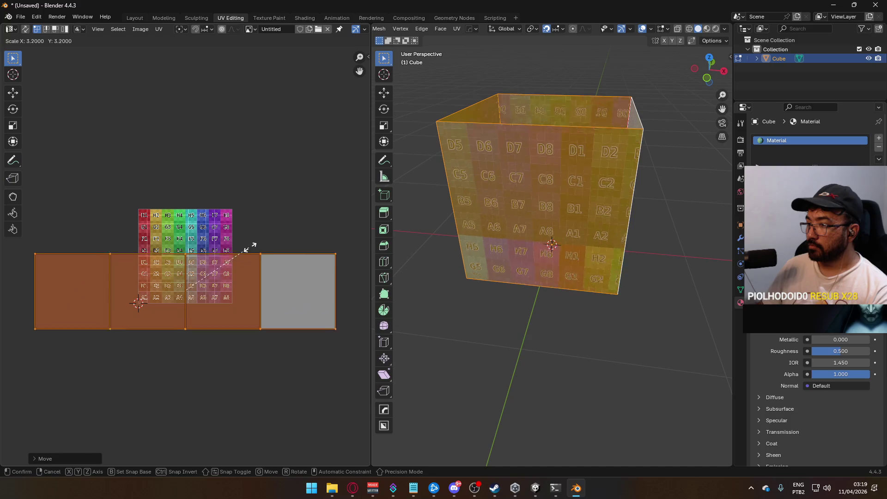
right_click(254, 243)
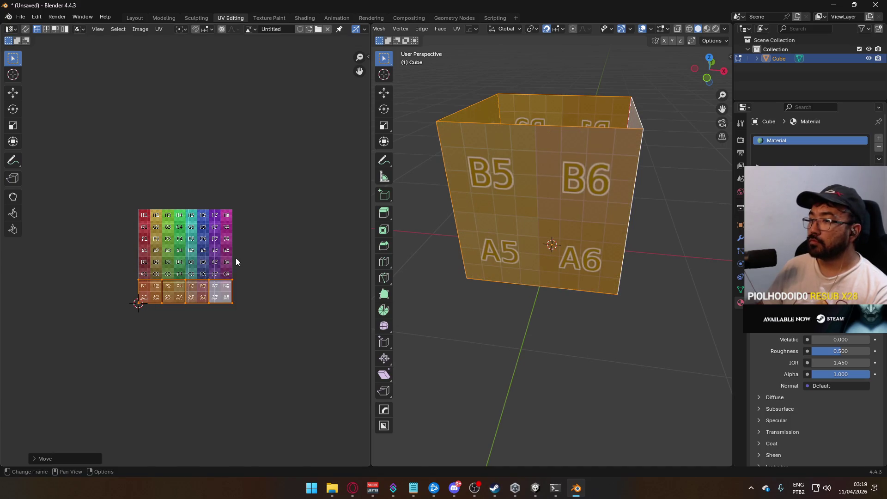
key(s)
click(362, 190)
key(g)
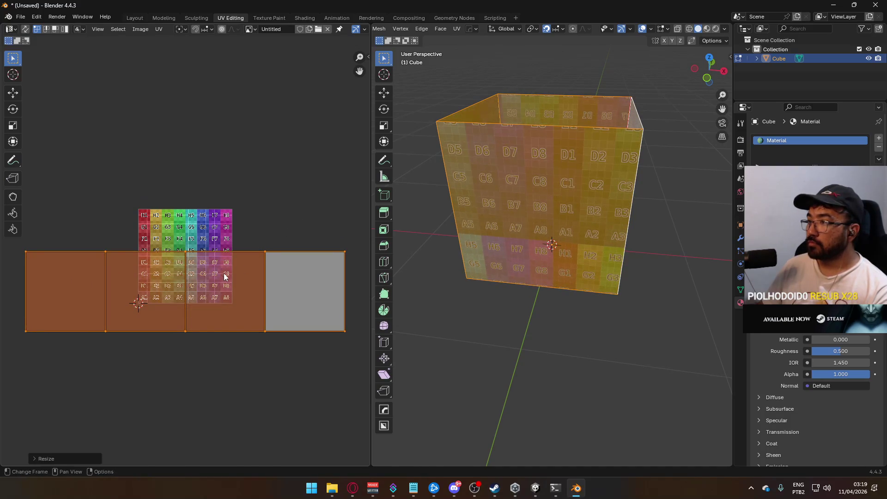
click(260, 243)
- Nudge the UV island into place and box-select the strip's top-edge vertices
key(s)
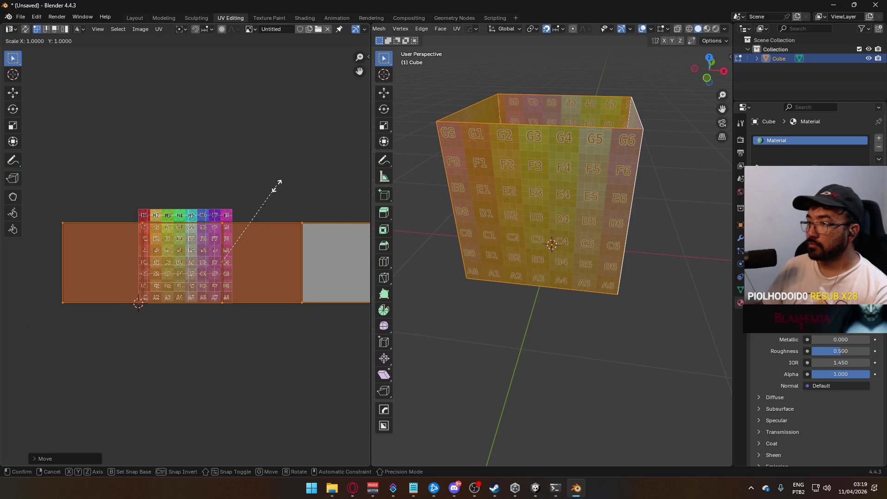
right_click(290, 177)
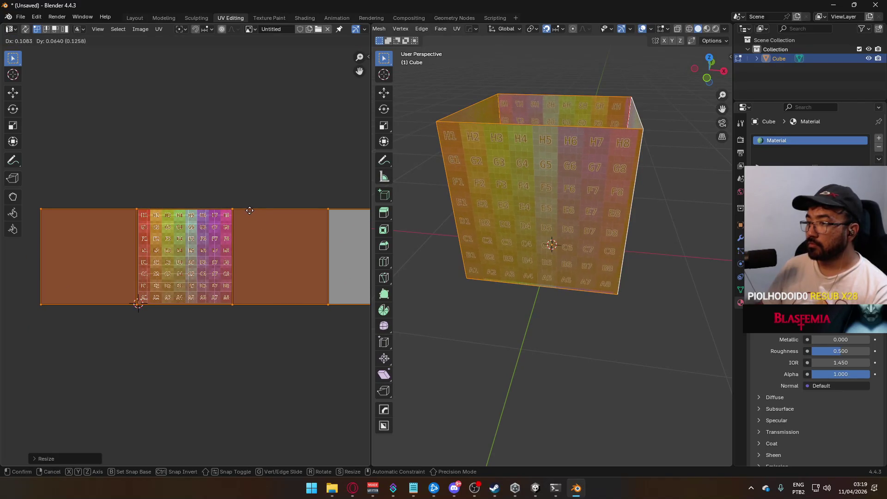
scroll(249, 210, up, 3)
scroll(236, 193, up, 1)
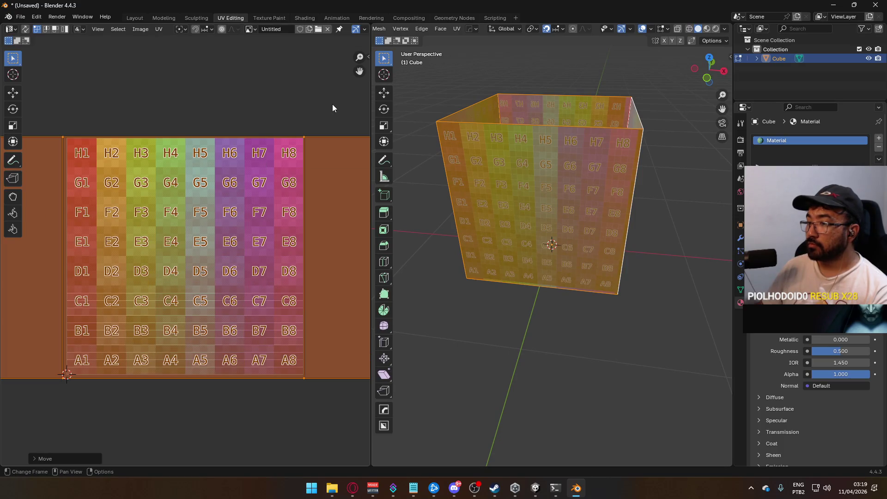
key(g)
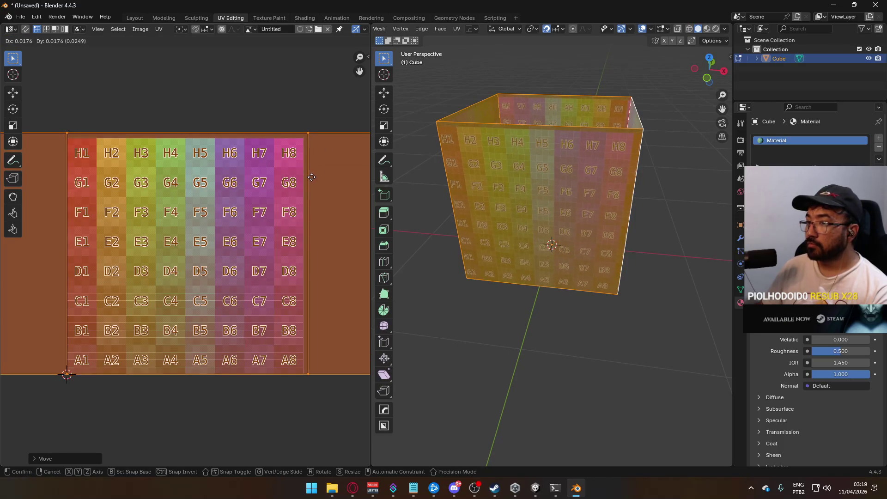
click(311, 177)
scroll(288, 146, down, 6)
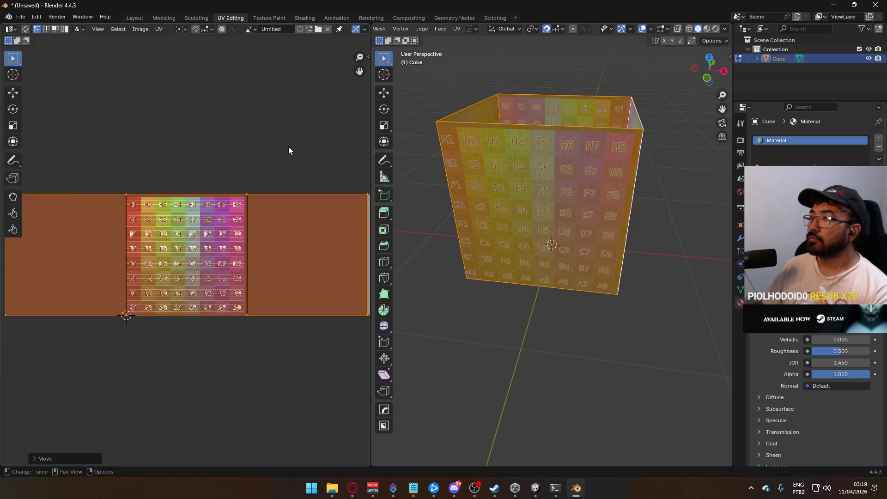
key(b)
drag(81, 204, 375, 247)
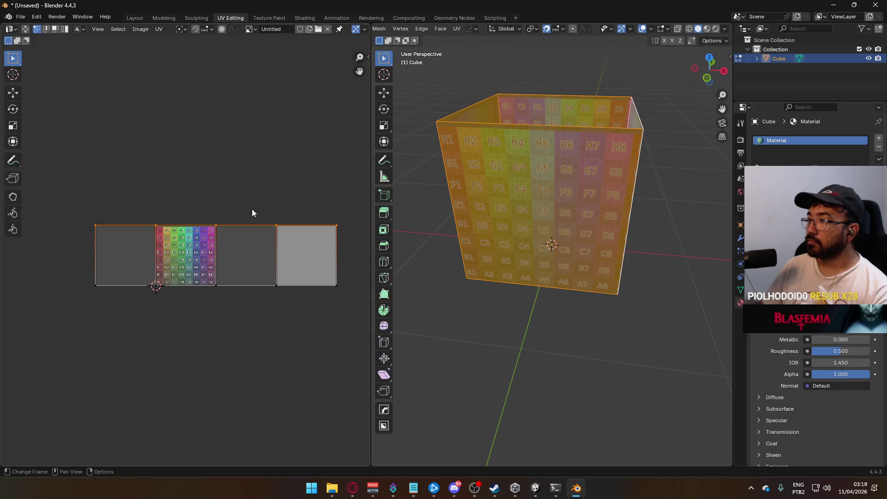
- Select the textured face's UV corners in vertex mode and show the UV Vertex coordinates
scroll(252, 209, up, 2)
key(3)
click(204, 248)
drag(121, 183, 271, 215)
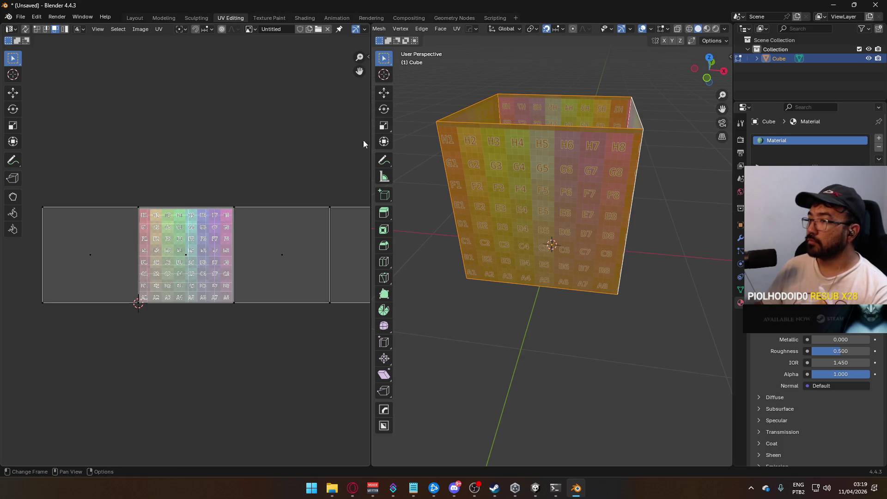
drag(124, 191, 246, 207)
key(1)
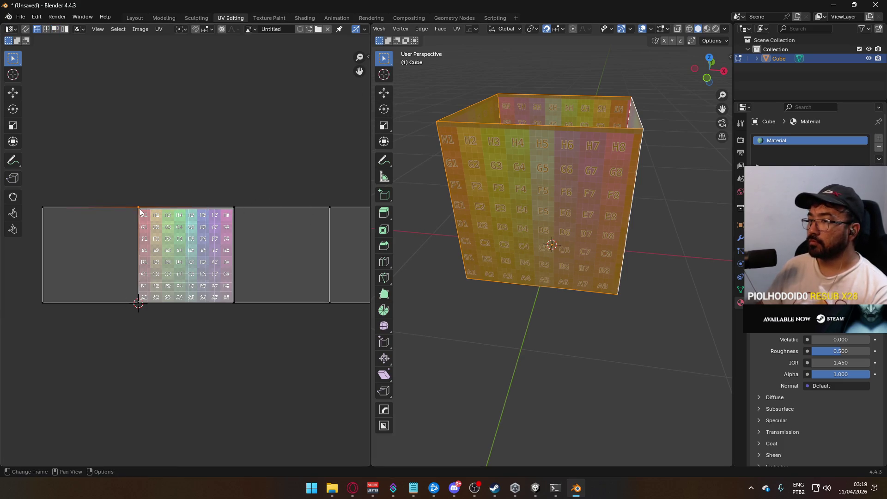
click(368, 53)
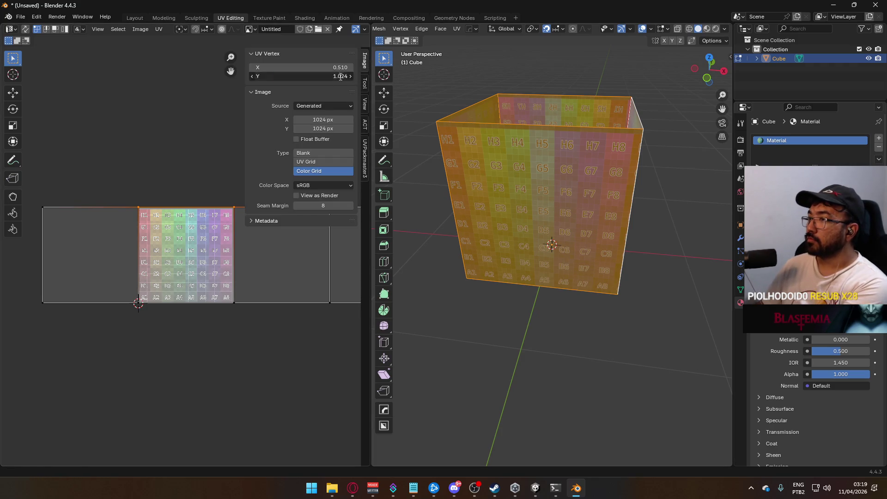
- Type exact UV Vertex X values 0 and 1 and set the corner's Y coordinate
click(300, 67)
text(0)
key(Return)
click(324, 67)
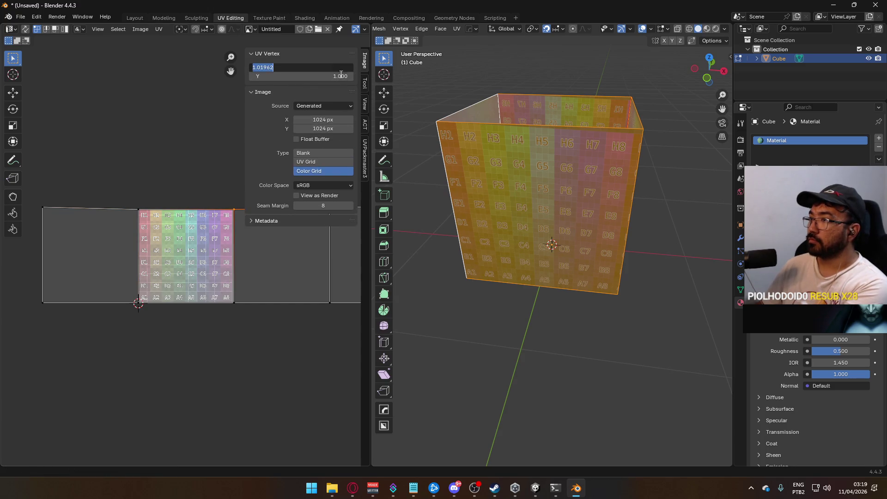
text(1)
key(Return)
click(138, 303)
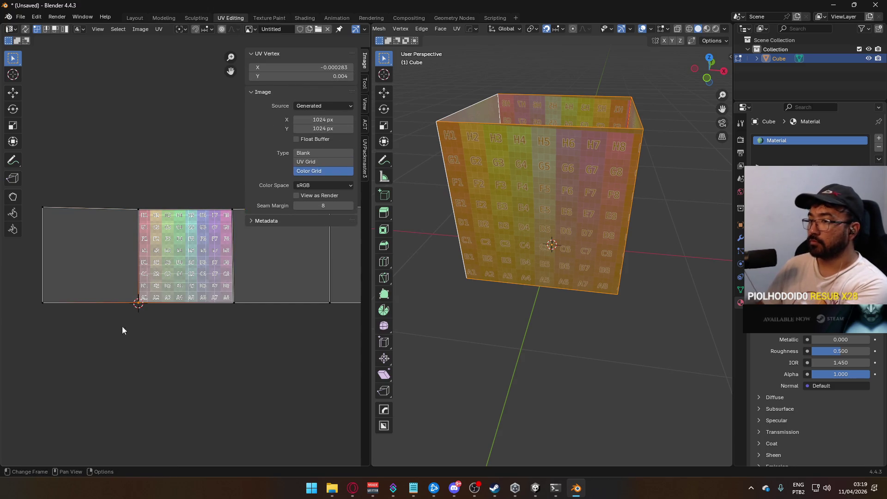
click(333, 75)
key(Return)
- Set the bottom-right UV vertex's Y to 0 and enable UV Sync Selection
click(227, 320)
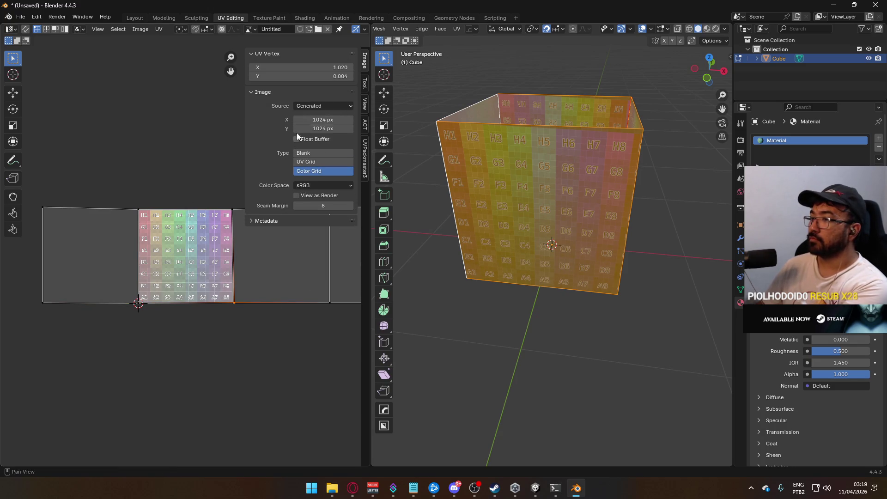
click(323, 76)
text(0)
key(Return)
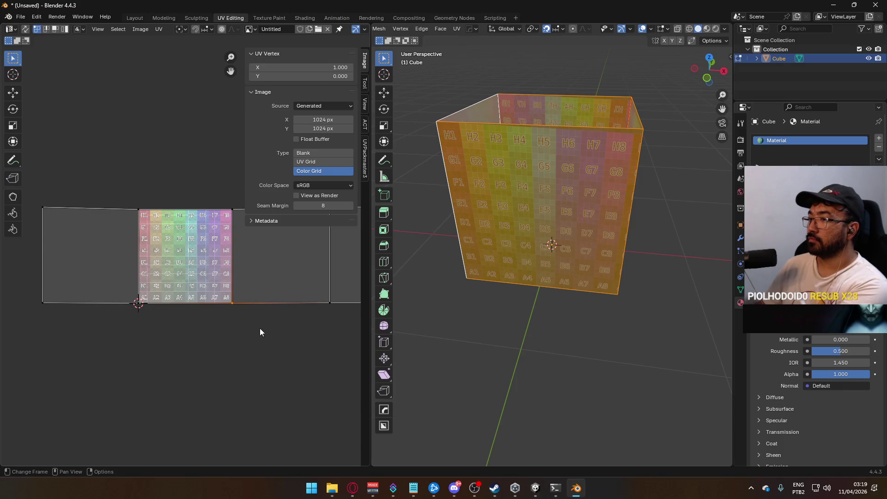
click(260, 327)
scroll(242, 300, down, 2)
click(26, 29)
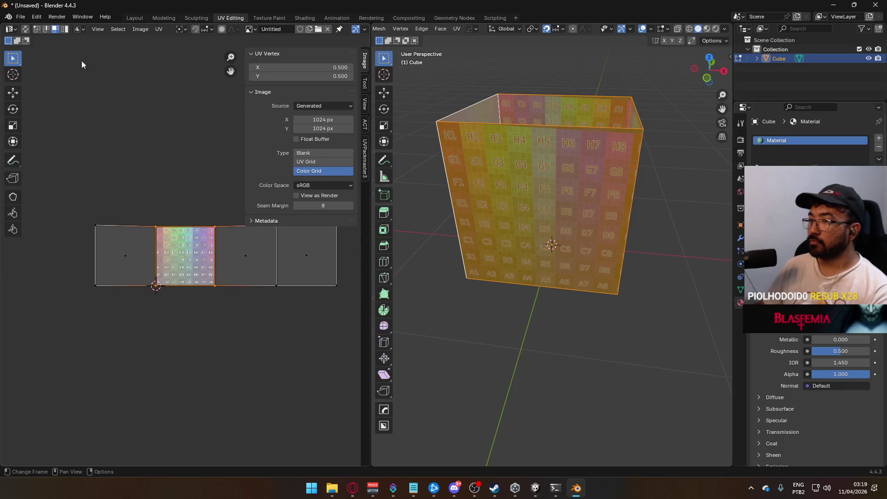
- Apply Follow Active Quads from the textured middle face to its neighbouring wall faces
click(185, 258)
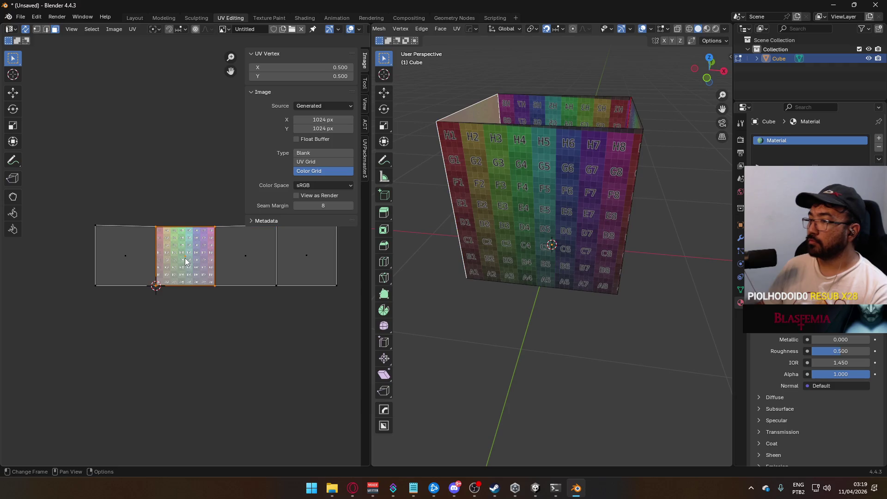
key(u)
click(178, 267)
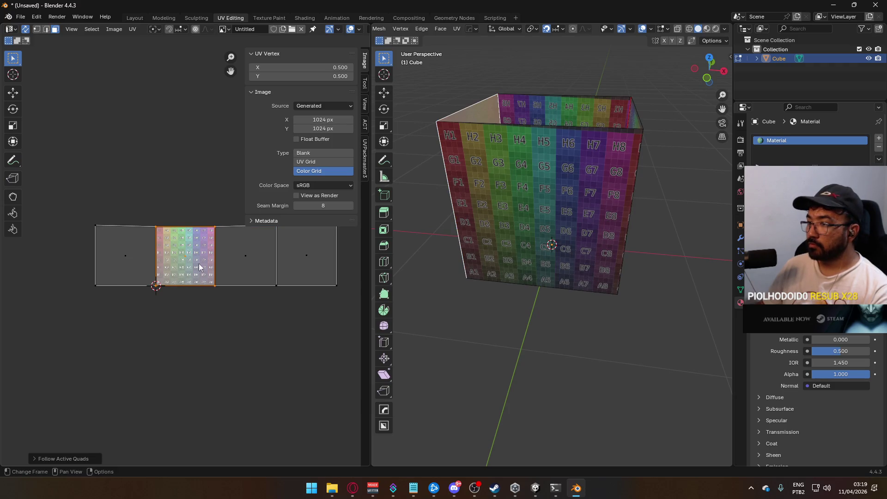
click(244, 257)
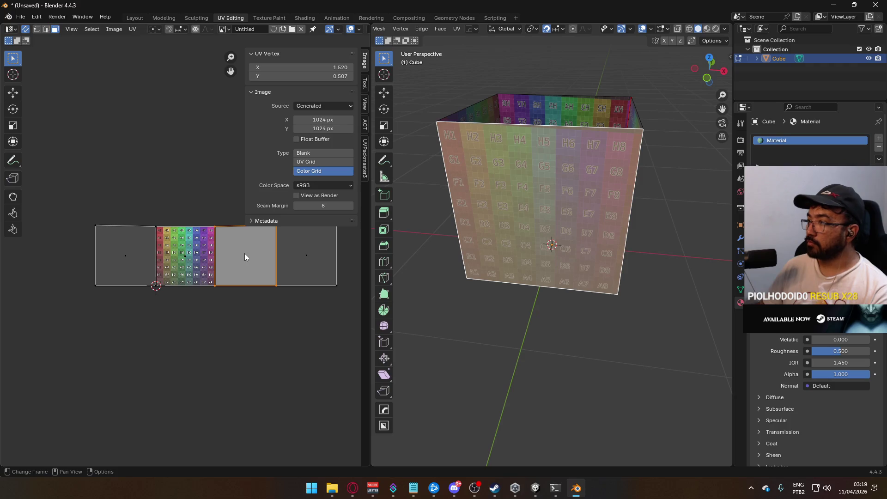
click(194, 255)
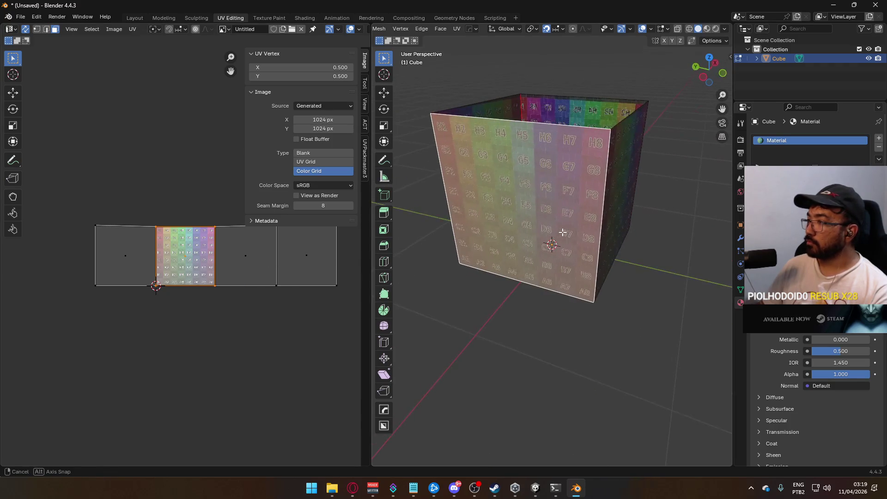
scroll(185, 277, up, 2)
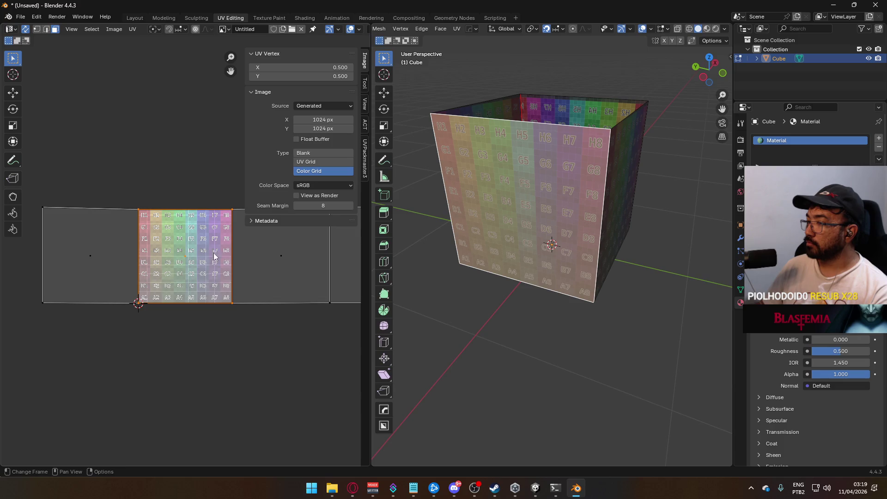
key(u)
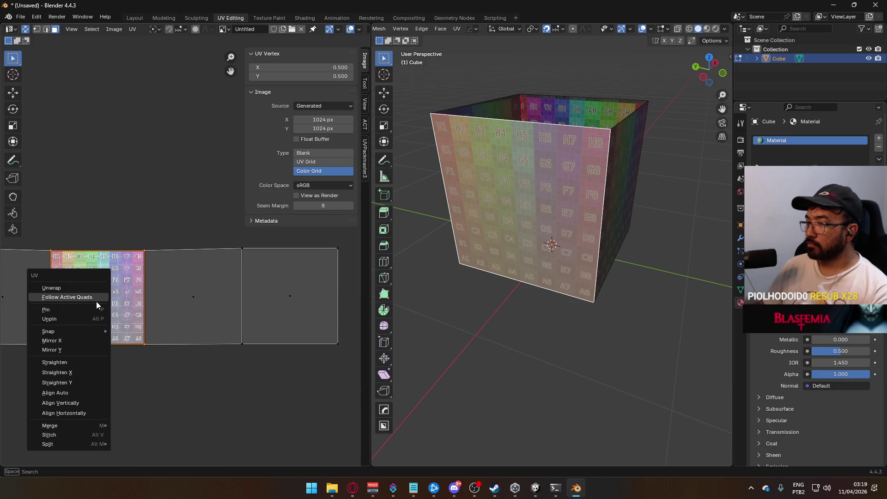
click(97, 300)
right_click(507, 211)
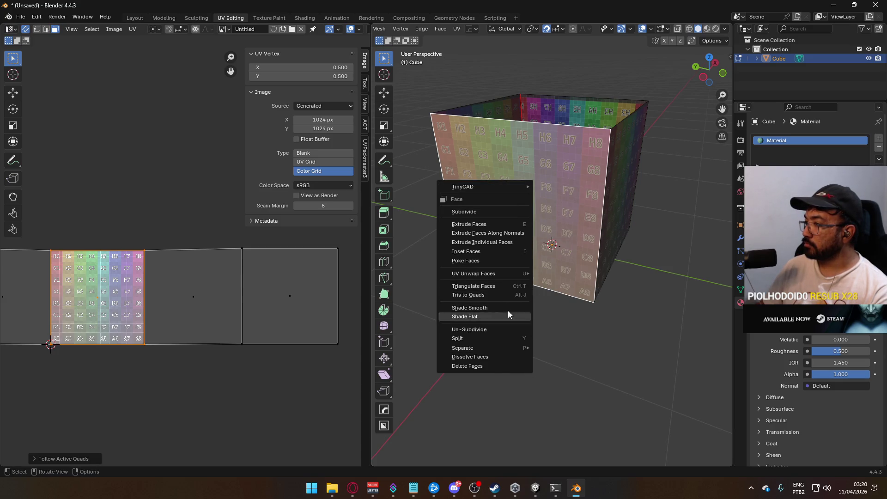
mouse_move(511, 261)
mouse_down()
mouse_move(628, 302)
mouse_move(555, 278)
mouse_move(589, 264)
mouse_move(574, 244)
mouse_up()
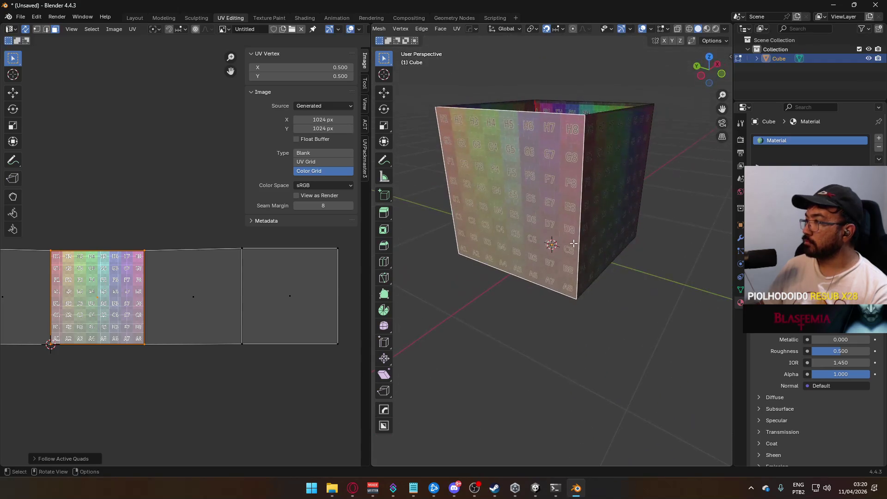
- Select all wall faces and realign their UVs in a row to the textured active quad
right_click(103, 304)
click(98, 299)
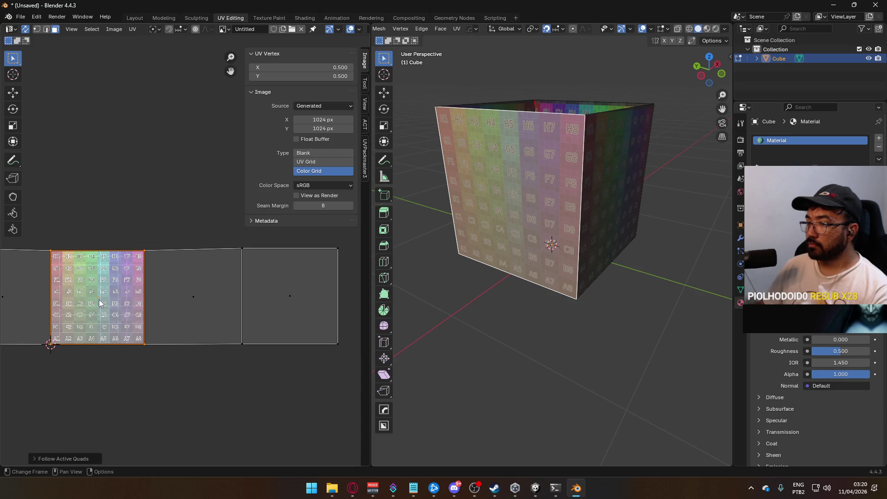
key(a)
right_click(192, 299)
click(193, 301)
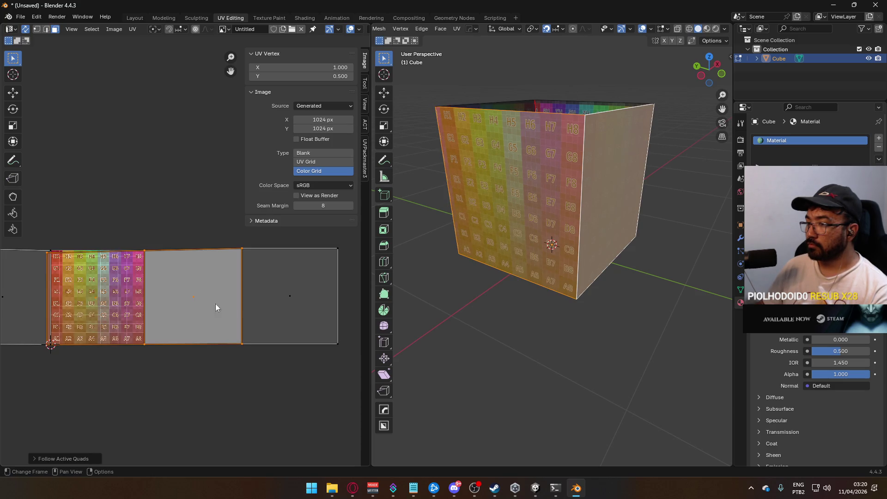
click(124, 299)
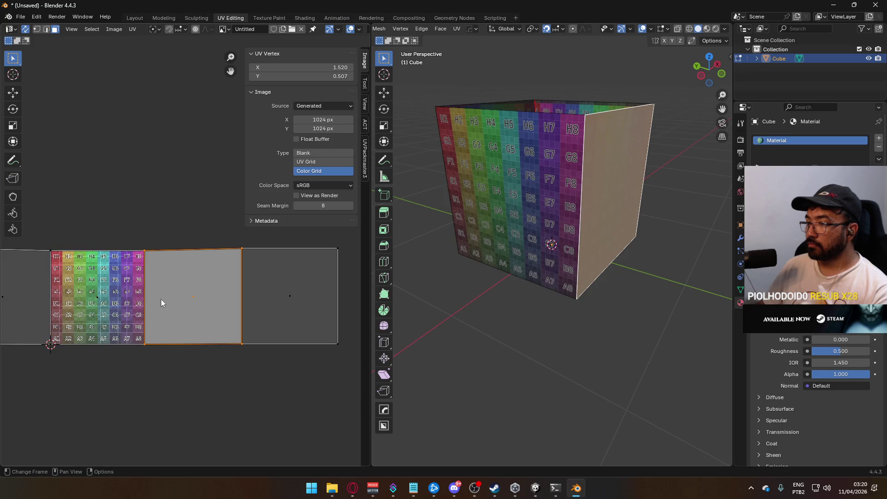
shift+click(163, 303)
right_click(101, 298)
click(73, 298)
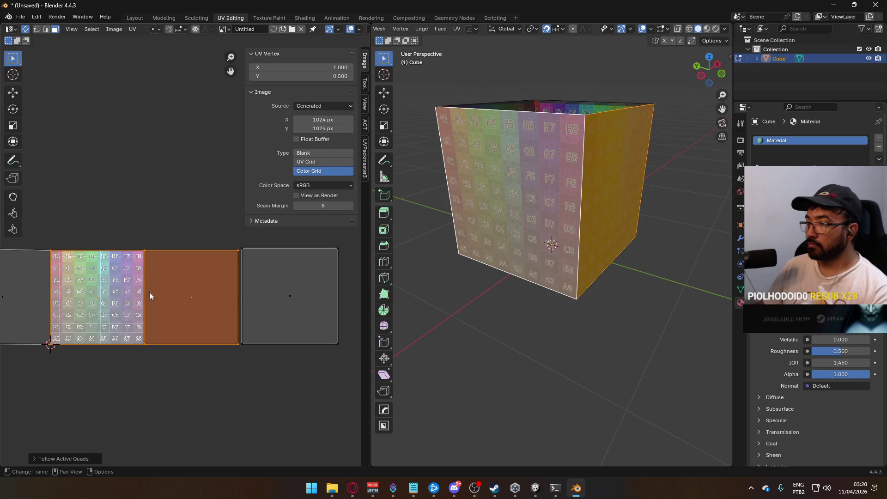
click(298, 303)
key(a)
right_click(100, 296)
click(100, 298)
- Deselect the faces, check the gridded walls from around the box, and return to Object Mode
click(153, 221)
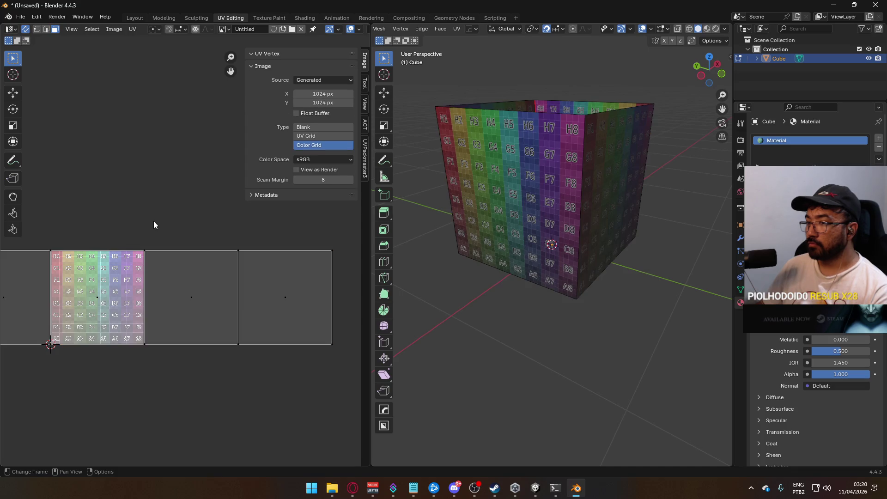
scroll(153, 221, down, 2)
mouse_move(578, 212)
mouse_down()
mouse_move(665, 192)
mouse_move(417, 204)
mouse_move(445, 230)
mouse_move(181, 264)
mouse_up()
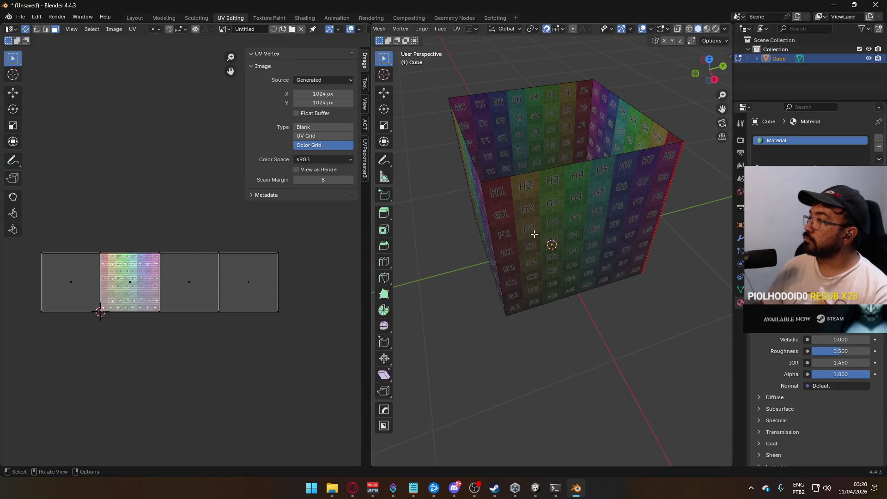
key(Tab)
mouse_move(517, 231)
mouse_down()
mouse_move(608, 172)
mouse_move(631, 194)
mouse_move(644, 193)
mouse_move(564, 226)
mouse_move(550, 198)
mouse_up()
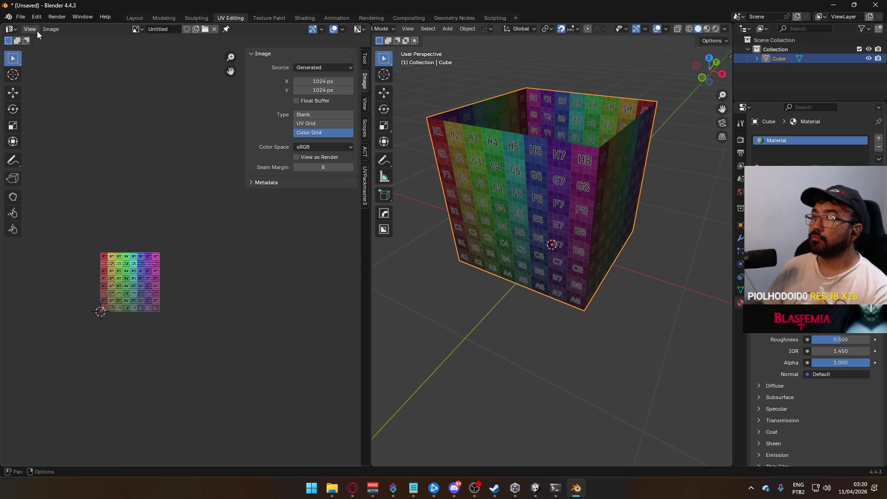
- Rename the Cube object to 'Capture Zone Limit' in the Outliner
double_click(774, 58)
text(Capture Zone)
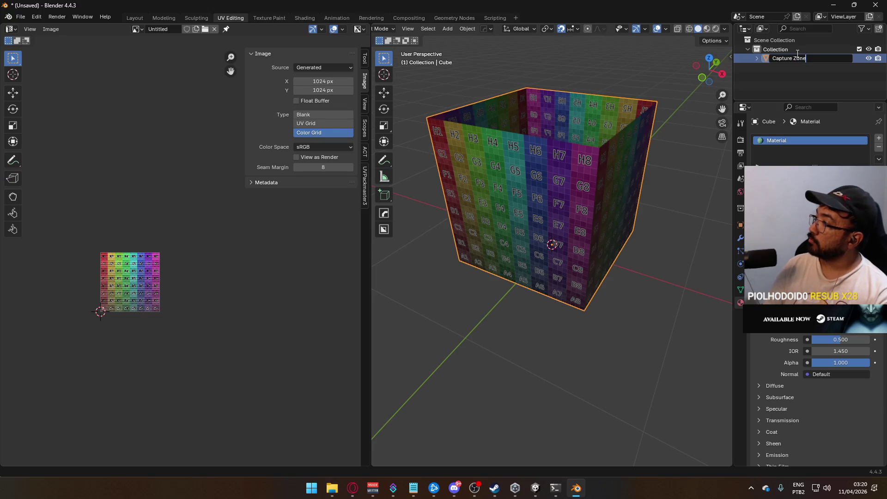
text( Limit)
key(Return)
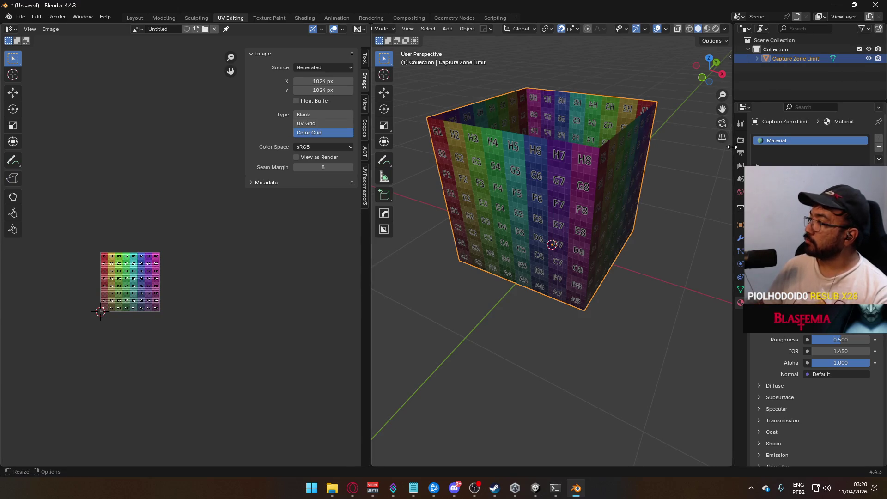
- Copy the object name to its mesh data with ACT's Obj Name -> Data Name button
click(730, 57)
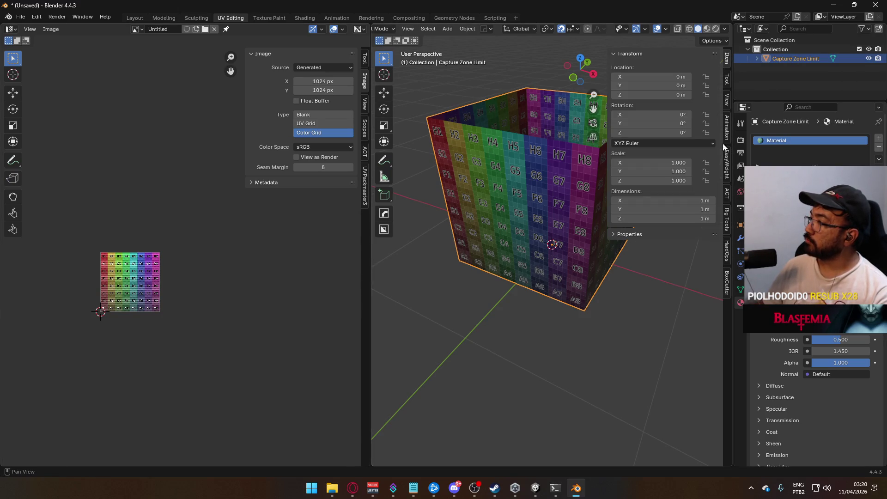
click(727, 190)
scroll(700, 215, down, 8)
click(684, 417)
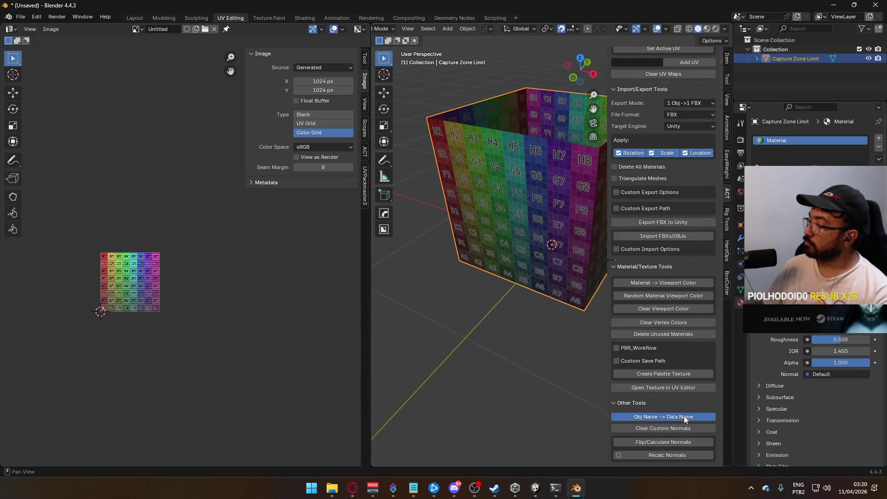
click(758, 58)
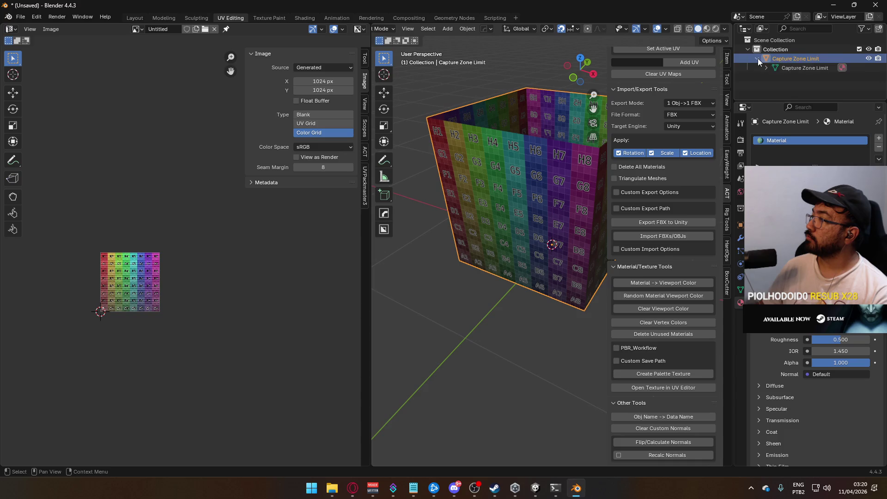
click(757, 59)
mouse_move(495, 215)
mouse_down()
mouse_move(535, 182)
mouse_move(545, 212)
mouse_up()
- Save the Blender file as Capture Zone Limit.blend
key(ctrl+s)
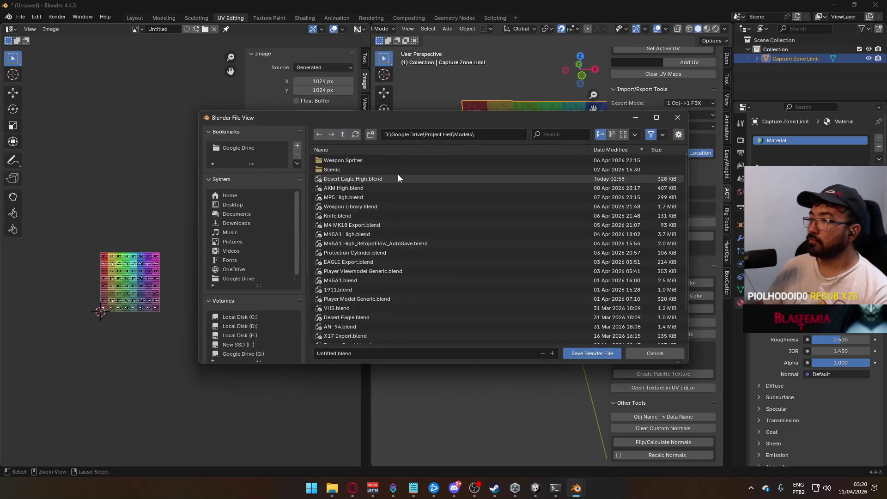
text(Capture Zone L)
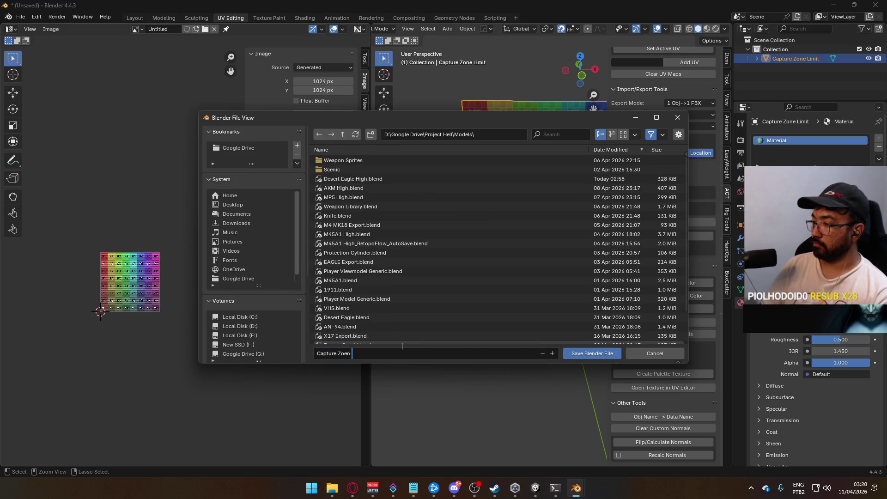
text(imit.blend)
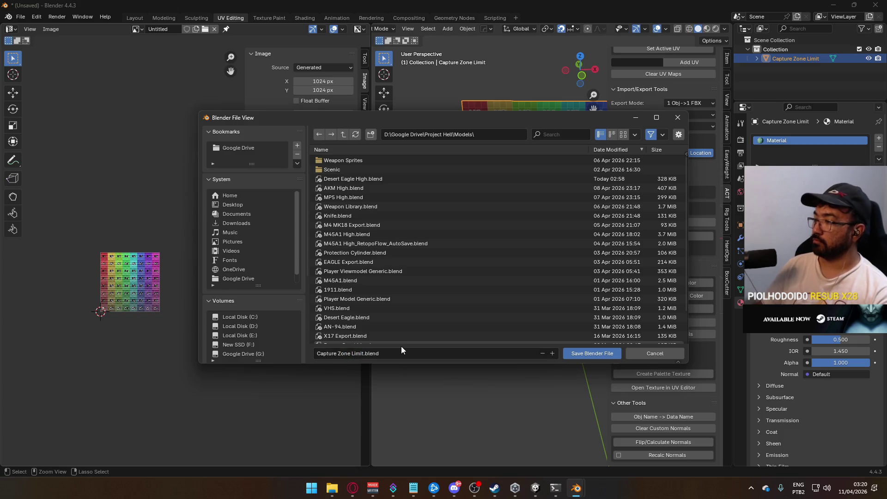
key(Return)
- Export selected armature and mesh objects as Capture Zone Limit.fbx into the Unity project's Models folder
click(20, 17)
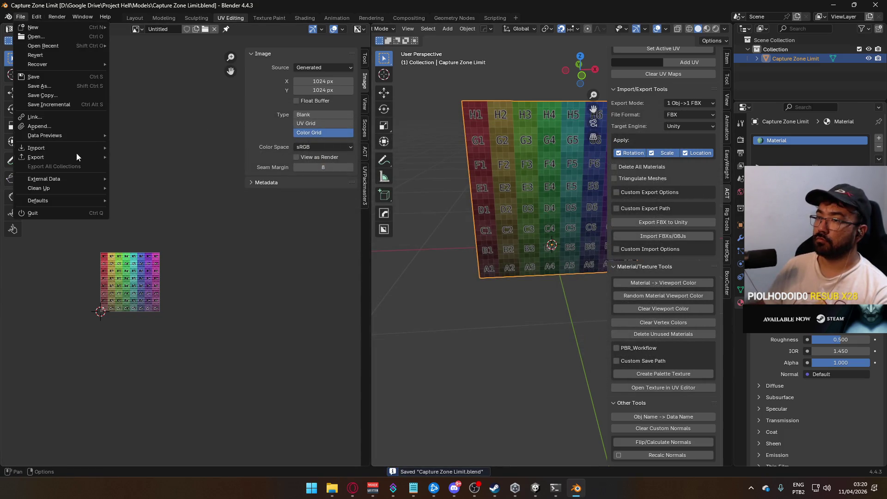
mouse_move(76, 156)
click(176, 238)
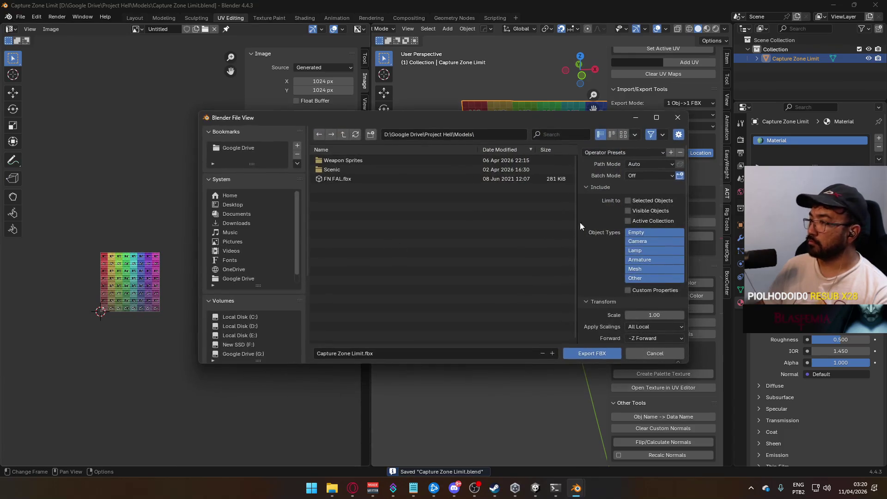
click(631, 154)
click(624, 179)
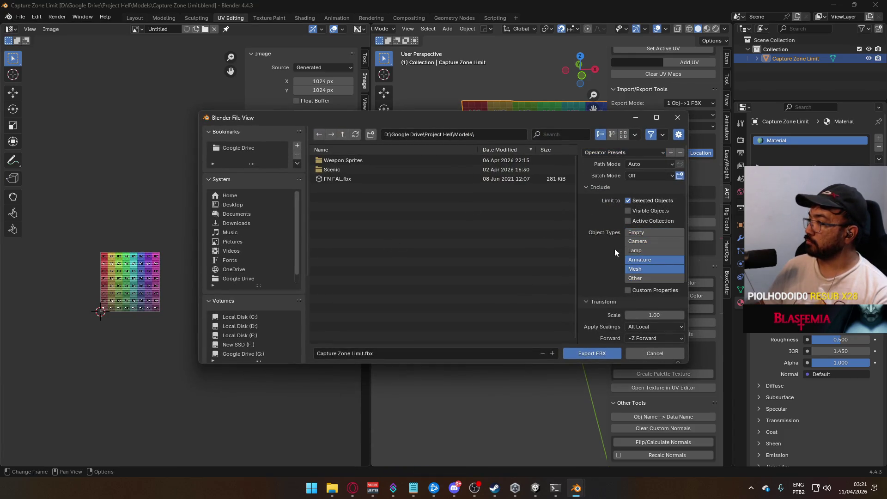
scroll(230, 350, down, 5)
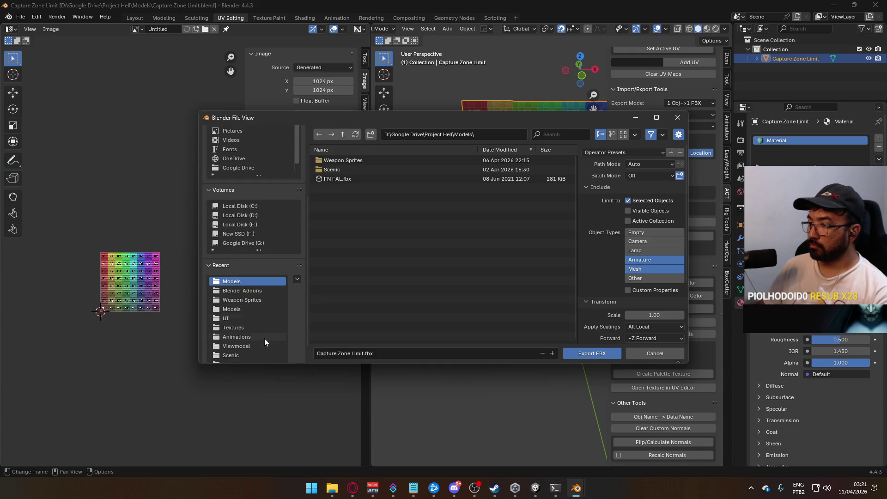
click(254, 310)
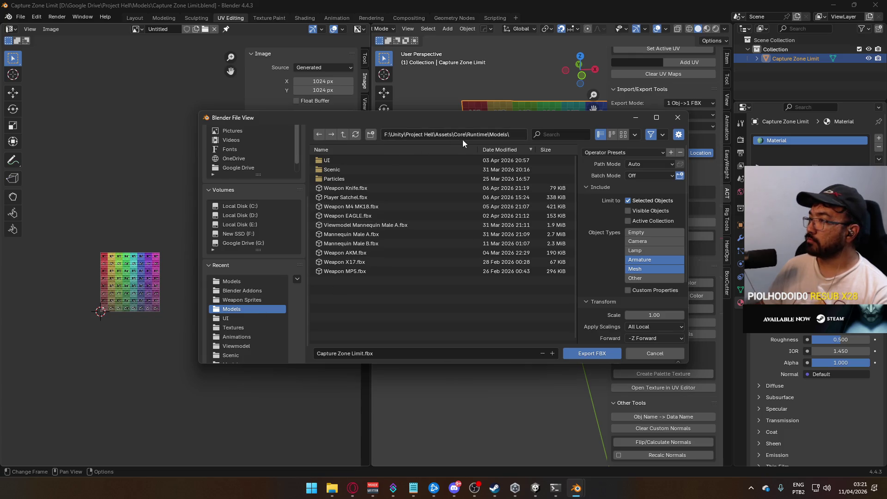
scroll(603, 310, down, 3)
scroll(603, 311, down, 1)
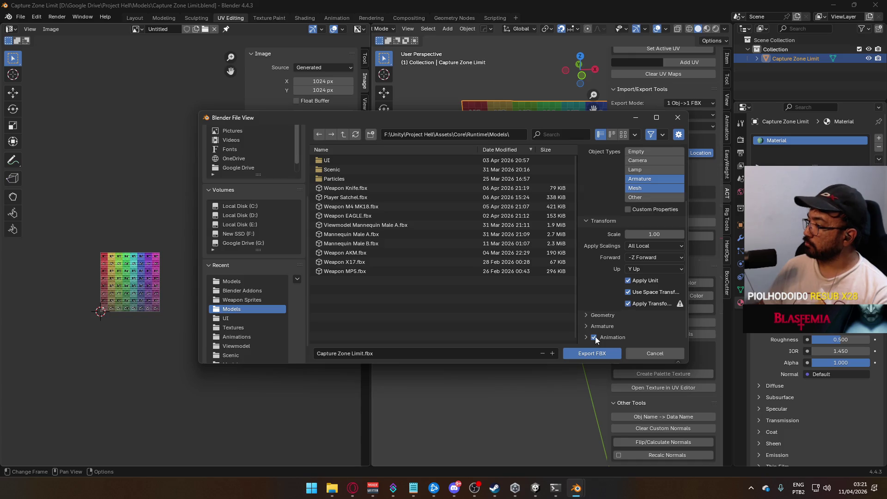
click(597, 351)
click(535, 488)
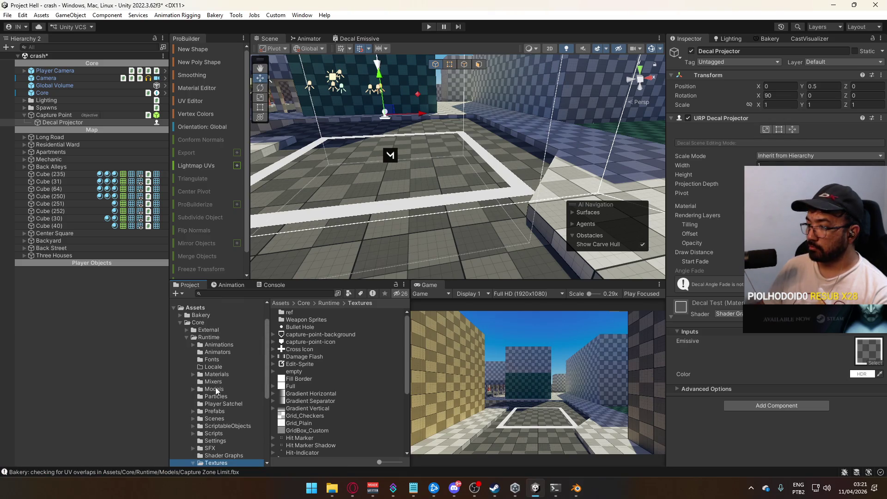
- Set Capture Zone Limit's rig Animation Type to None and apply its import settings
click(214, 389)
click(328, 334)
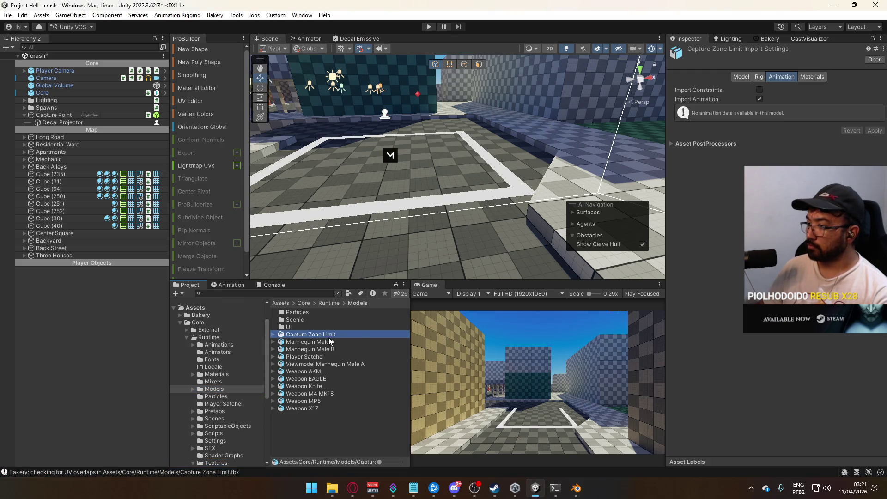
click(758, 76)
click(765, 90)
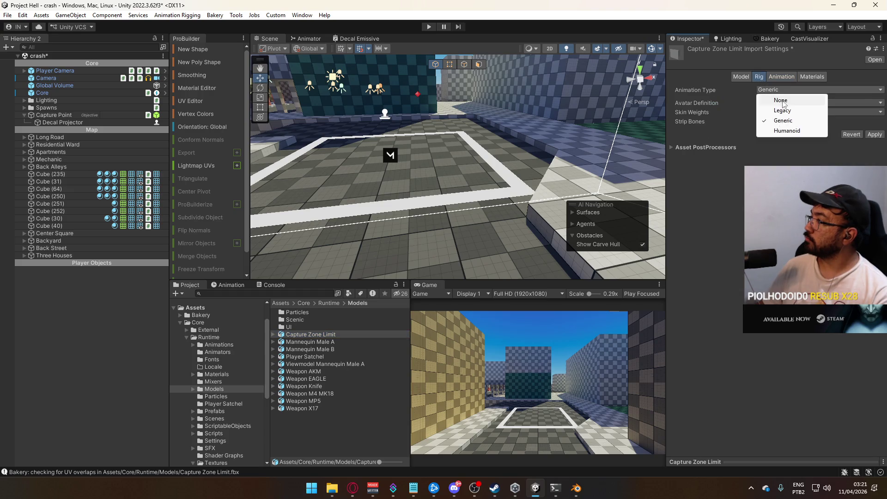
click(769, 97)
click(814, 78)
click(779, 77)
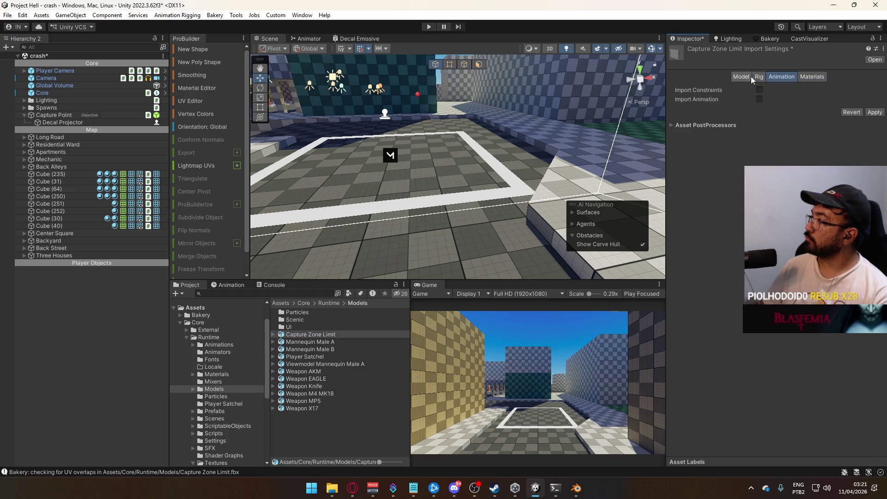
click(736, 76)
click(874, 368)
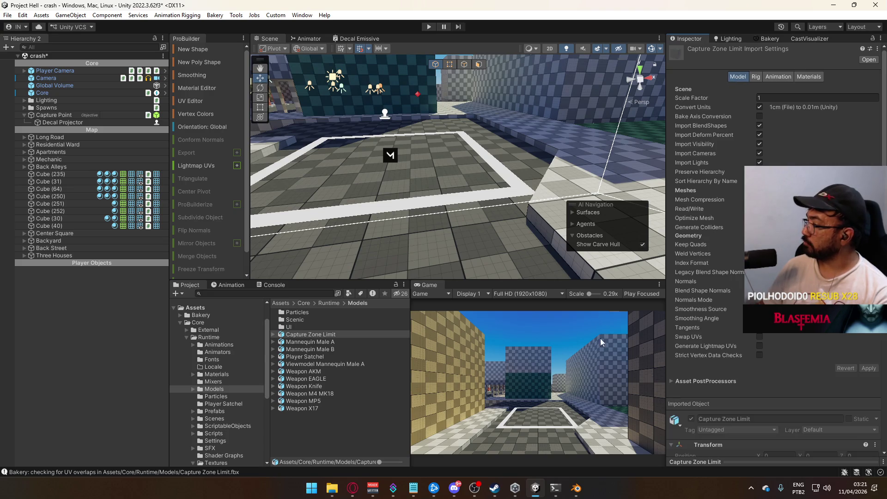
click(60, 116)
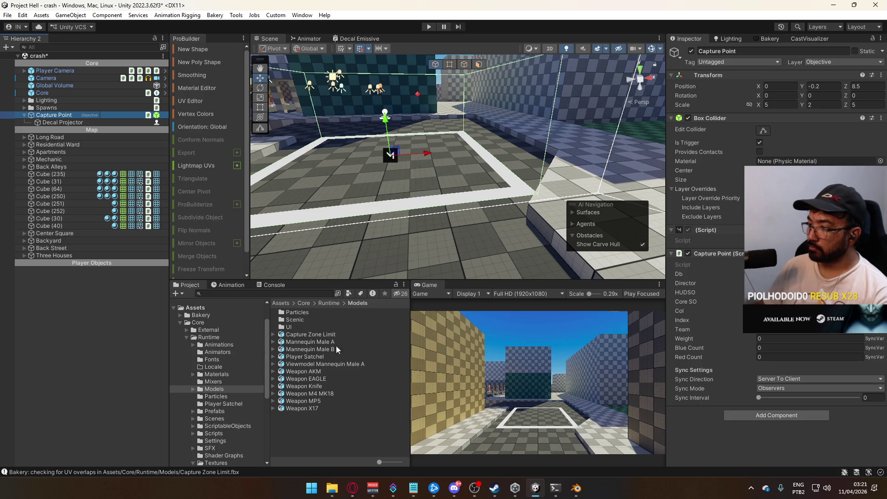
- Place Capture Zone Limit from the Project window as a child of Capture Point
mouse_move(304, 335)
mouse_down()
mouse_move(115, 184)
mouse_move(63, 115)
mouse_move(72, 121)
mouse_up()
double_click(76, 127)
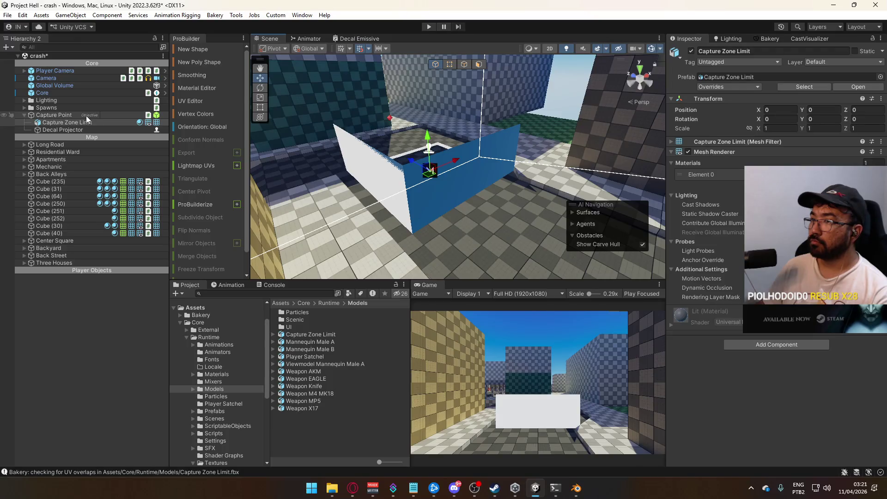
mouse_move(323, 162)
mouse_down()
mouse_move(300, 184)
mouse_move(238, 193)
mouse_move(410, 178)
mouse_up()
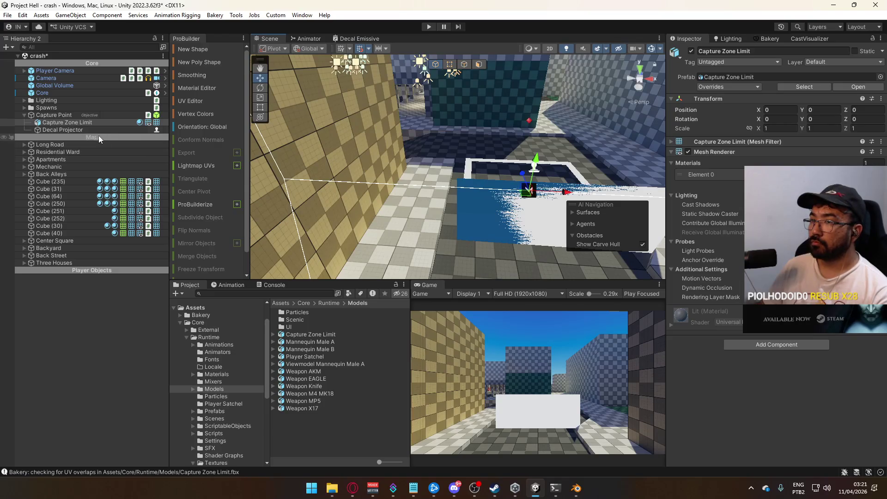
click(86, 130)
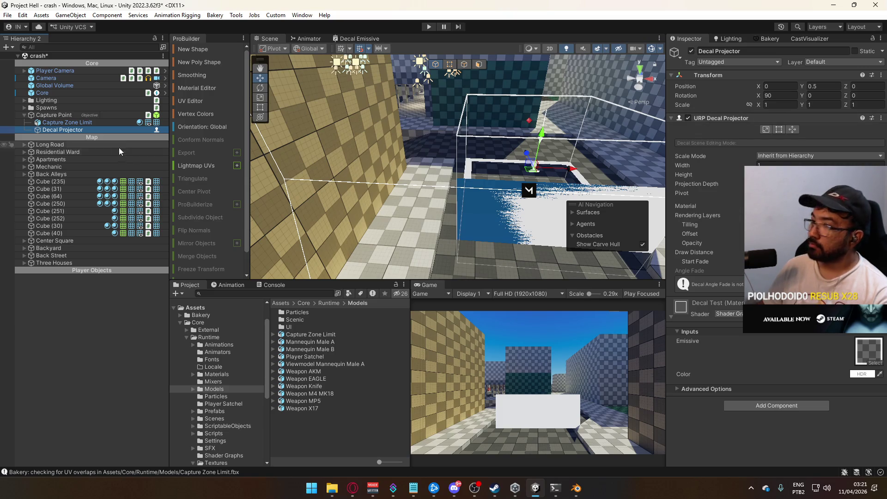
- Put Capture Zone Limit on the Objective layer and check it surrounds the decal square
click(92, 122)
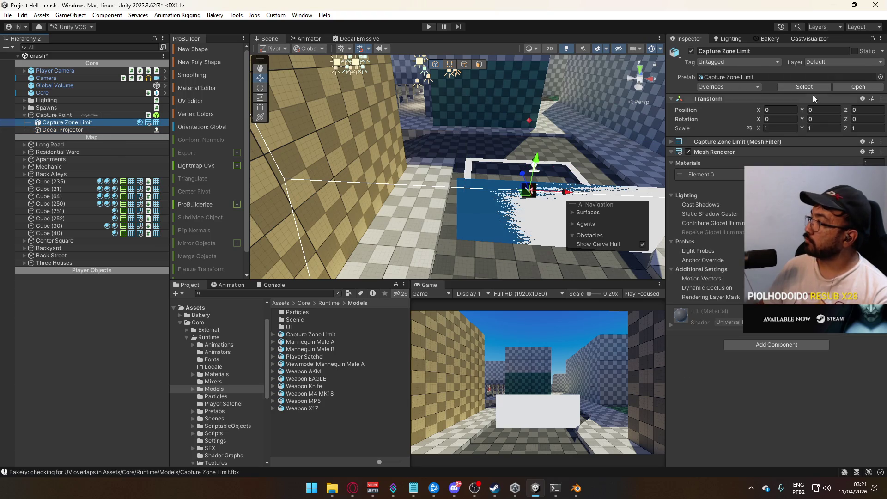
click(829, 62)
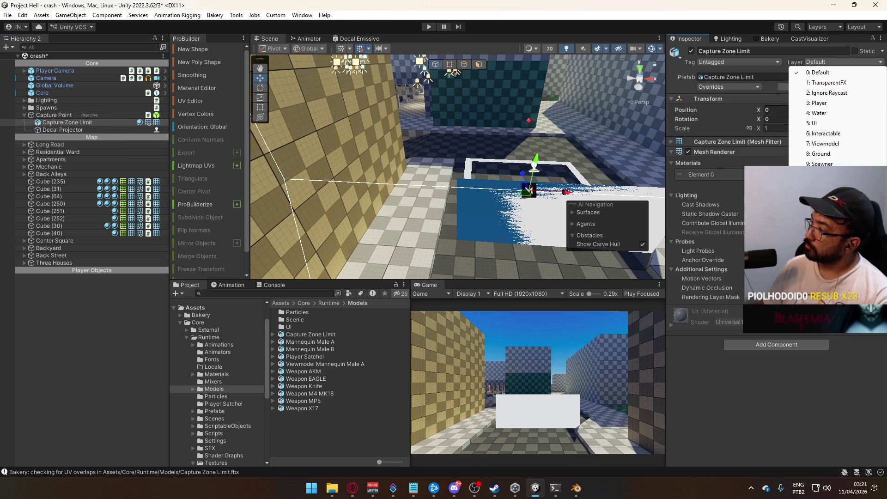
click(822, 174)
key(f)
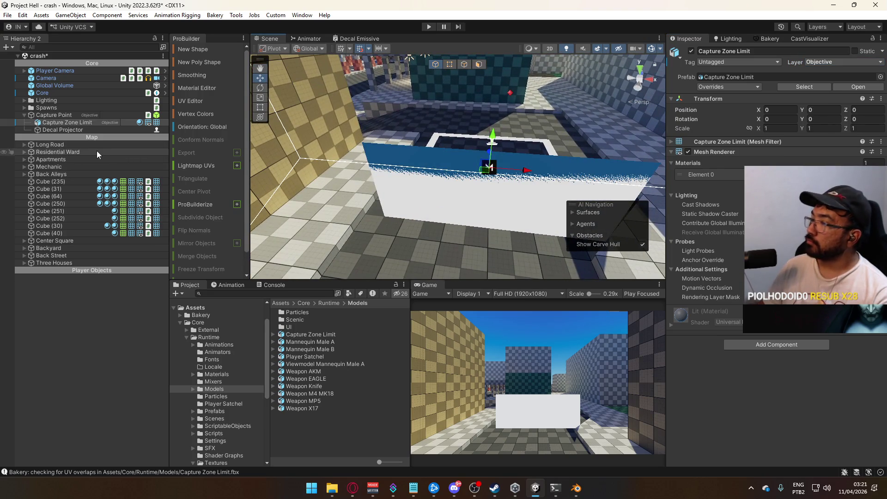
click(99, 130)
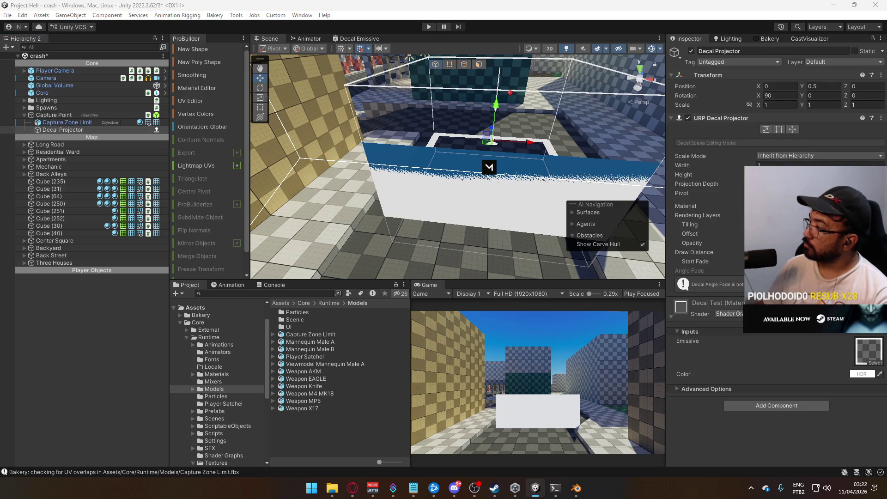
drag(599, 207, 586, 180)
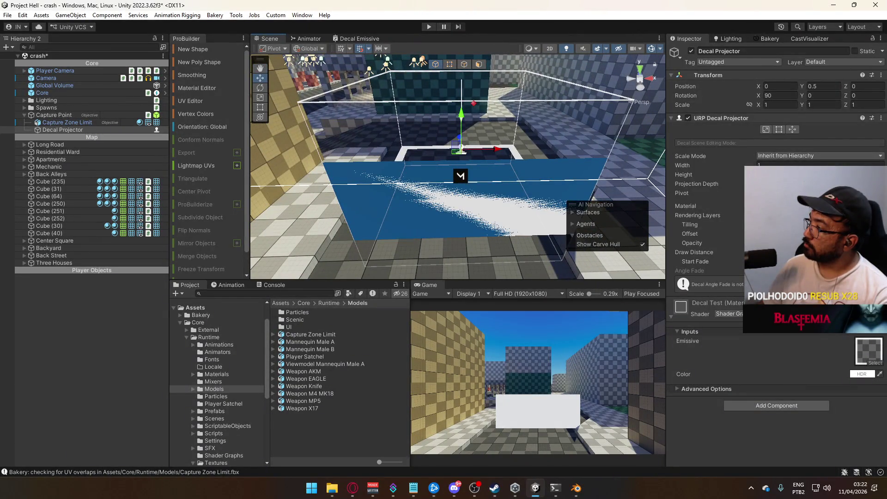
mouse_move(610, 194)
mouse_down()
mouse_move(595, 169)
mouse_move(726, 195)
mouse_move(472, 212)
mouse_move(412, 198)
mouse_up()
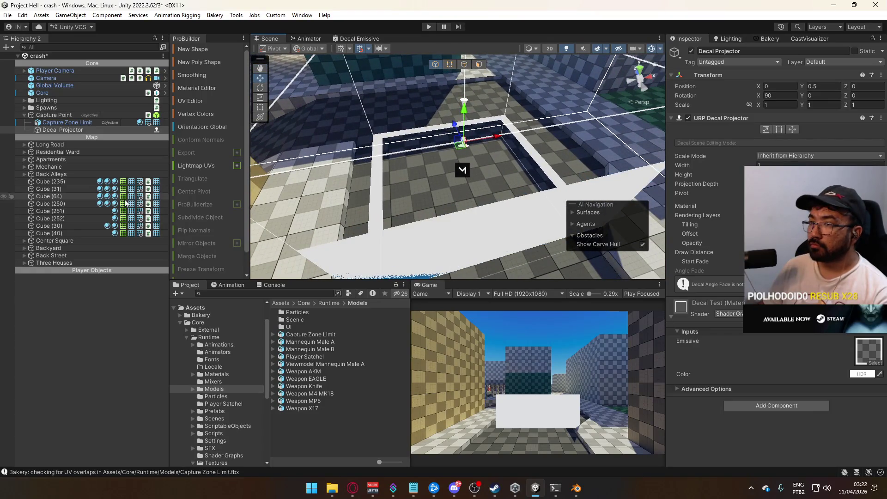
click(111, 123)
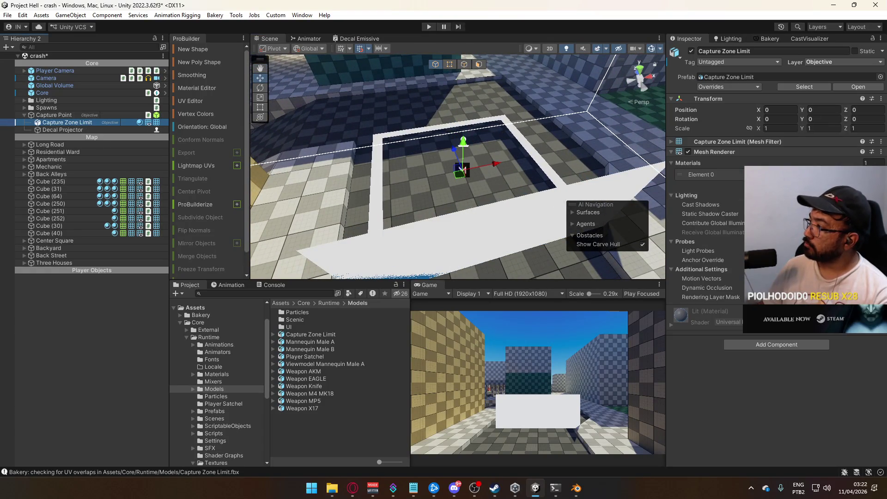
- Reveal the Full texture from the Textures folder in File Explorer, launching Photoshop in en_US
click(694, 174)
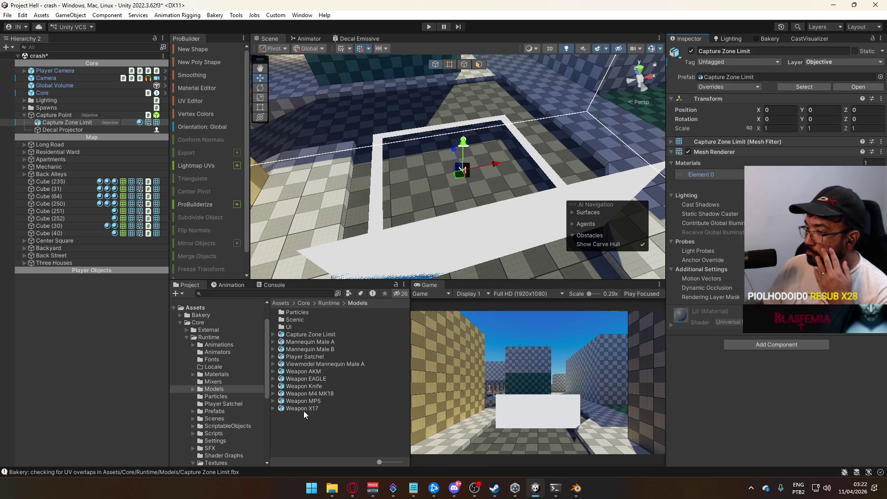
scroll(223, 441, down, 5)
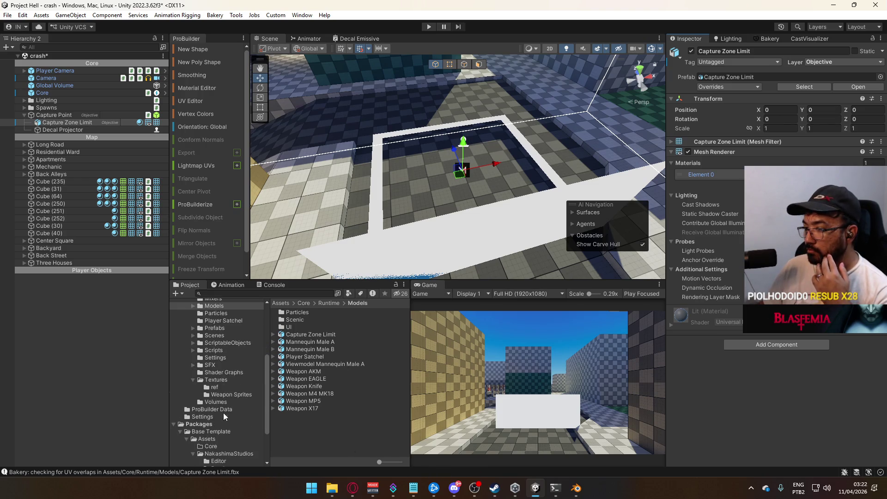
click(220, 383)
right_click(291, 386)
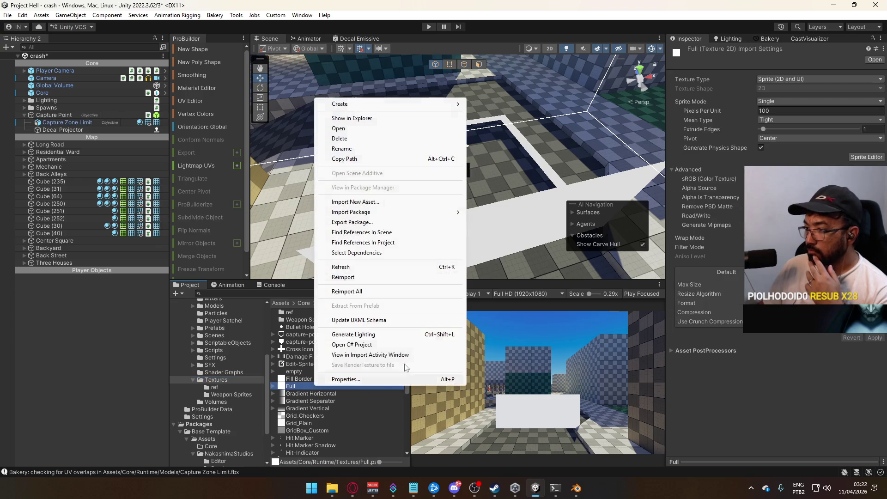
click(411, 117)
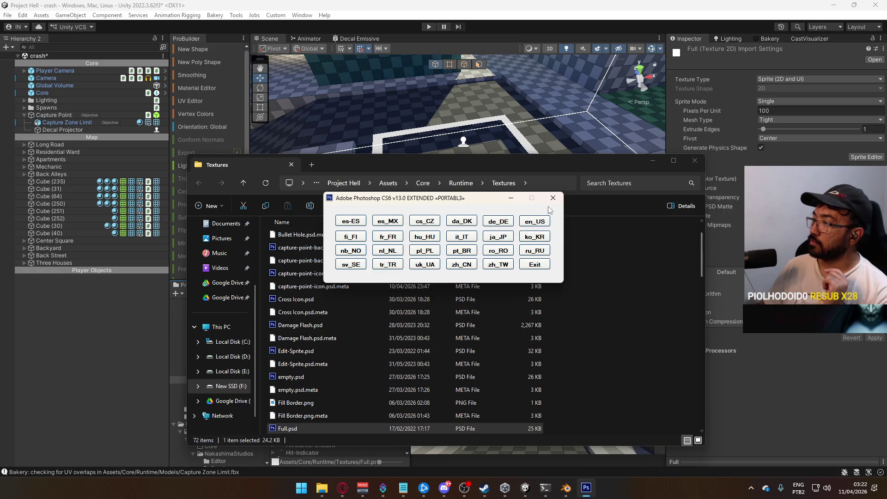
click(541, 223)
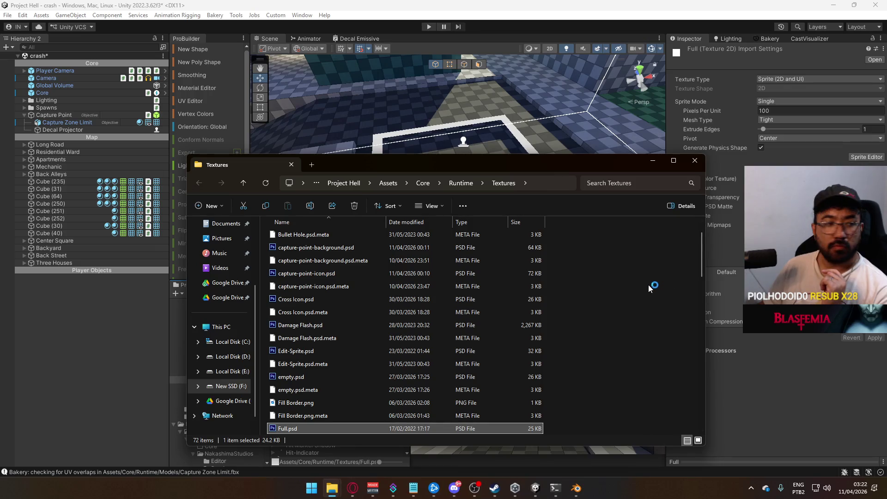
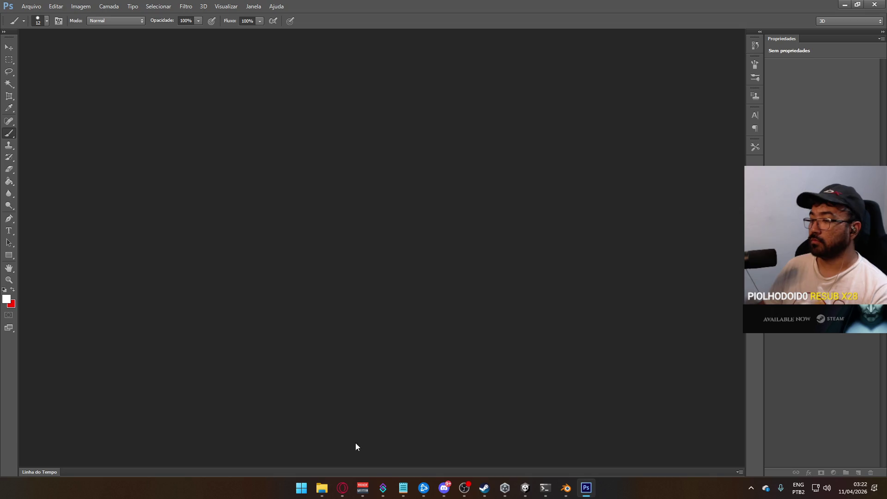
- Open Gradient Horizontal.psd from the Textures folder in Photoshop
click(31, 7)
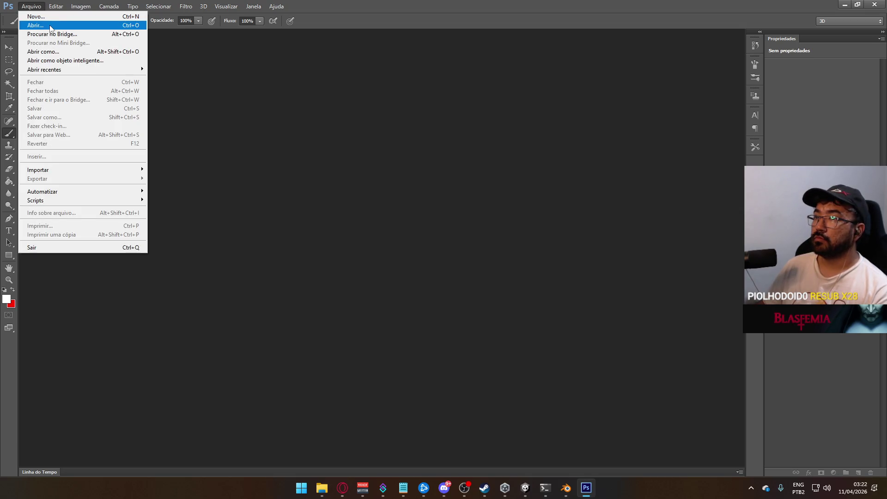
click(50, 26)
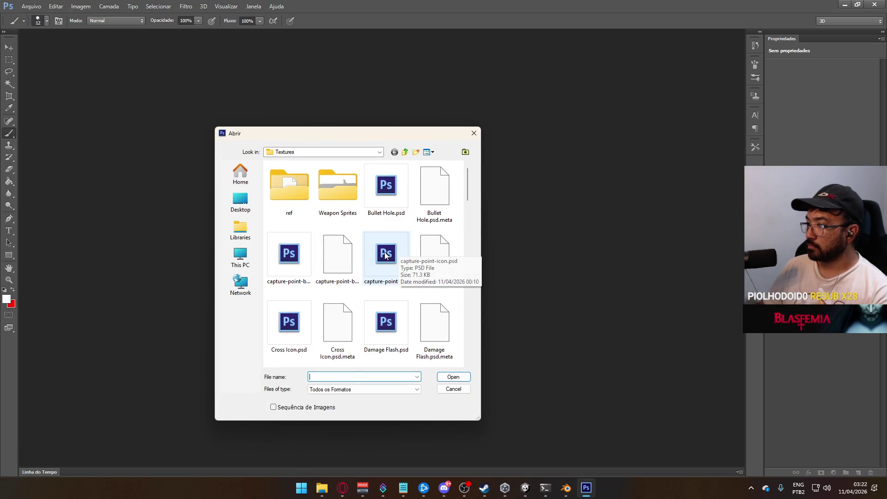
click(385, 255)
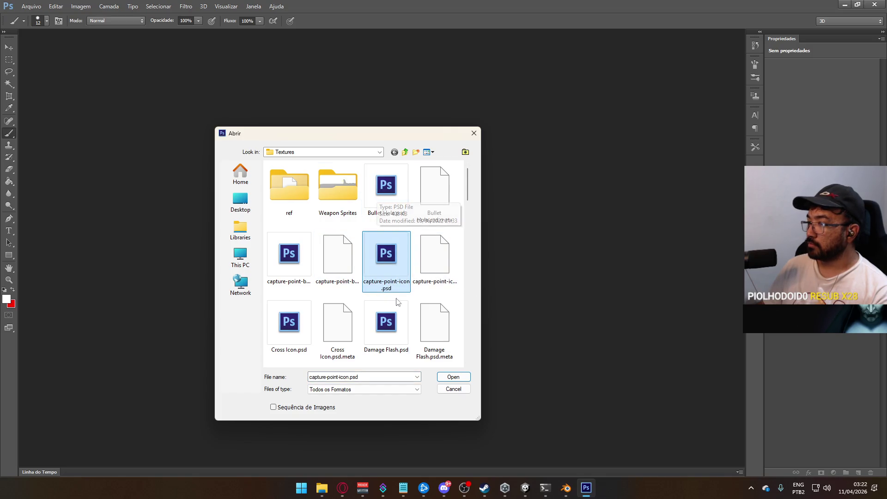
scroll(397, 301, down, 5)
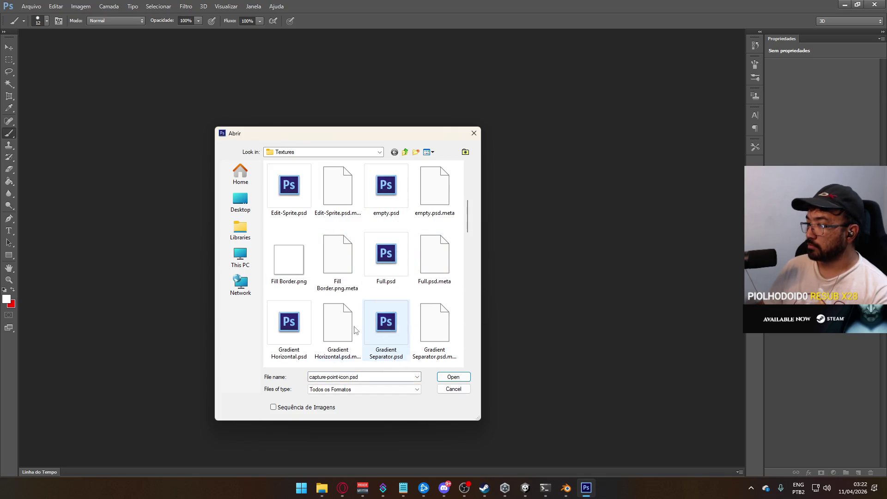
double_click(289, 323)
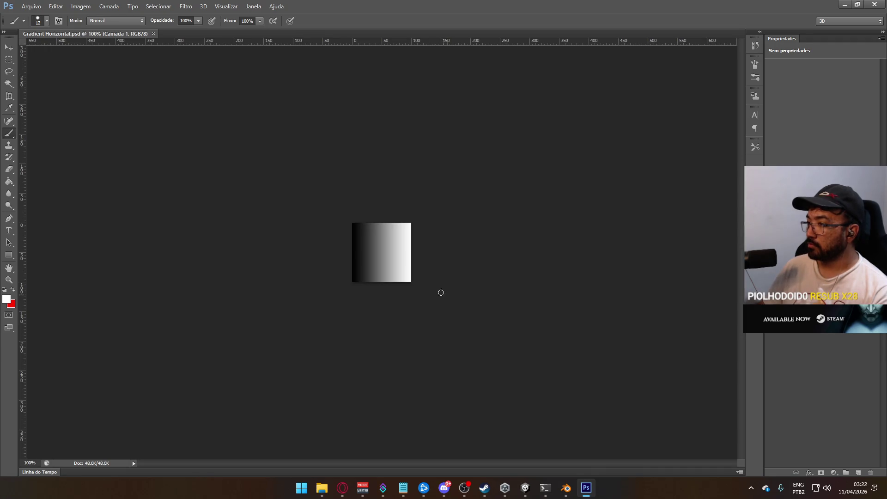
- Create a new transparent 128 × 128 px document and zoom in on it
click(31, 6)
click(35, 17)
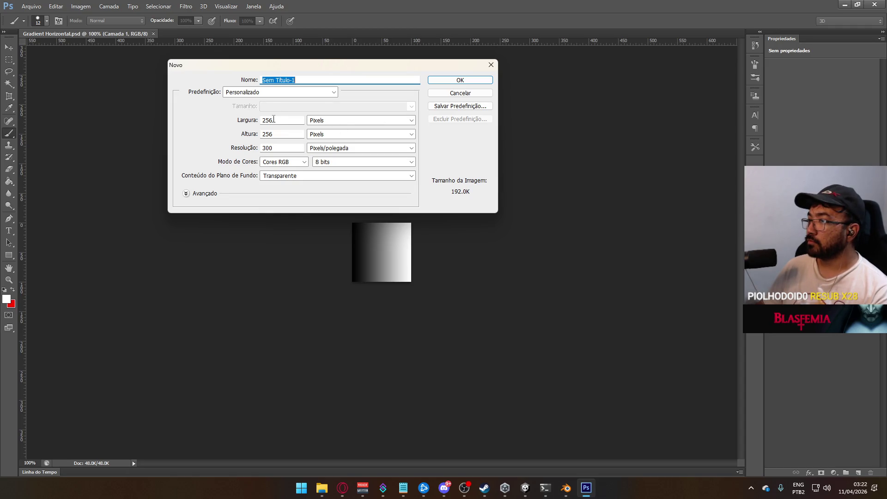
double_click(273, 119)
text(128)
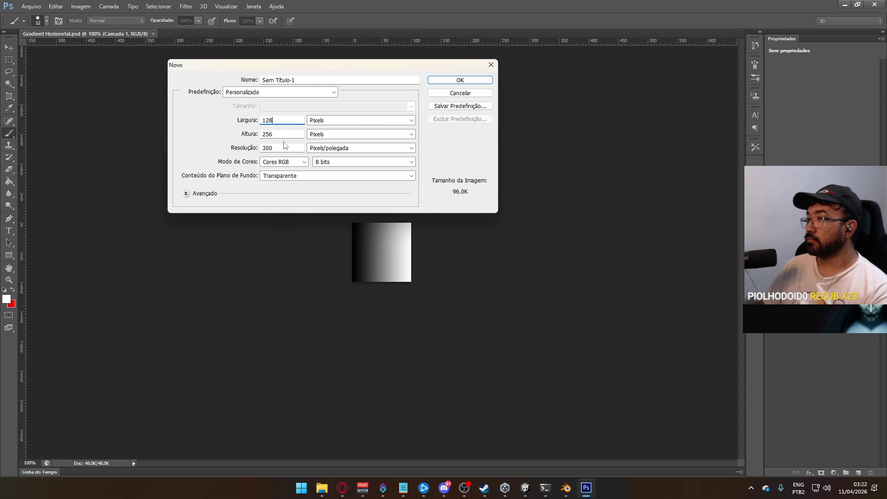
key(Tab)
text(128)
click(476, 81)
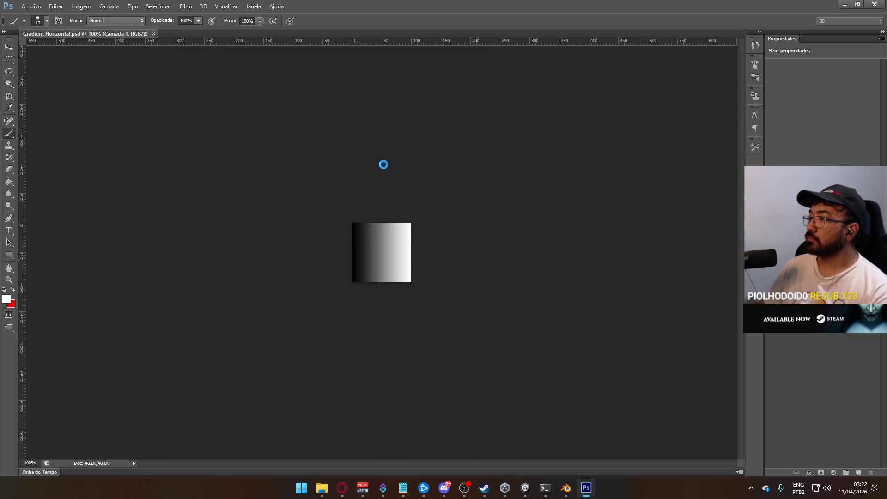
key(ctrl+plus)
key(ctrl+plus)
key(ctrl+plus)
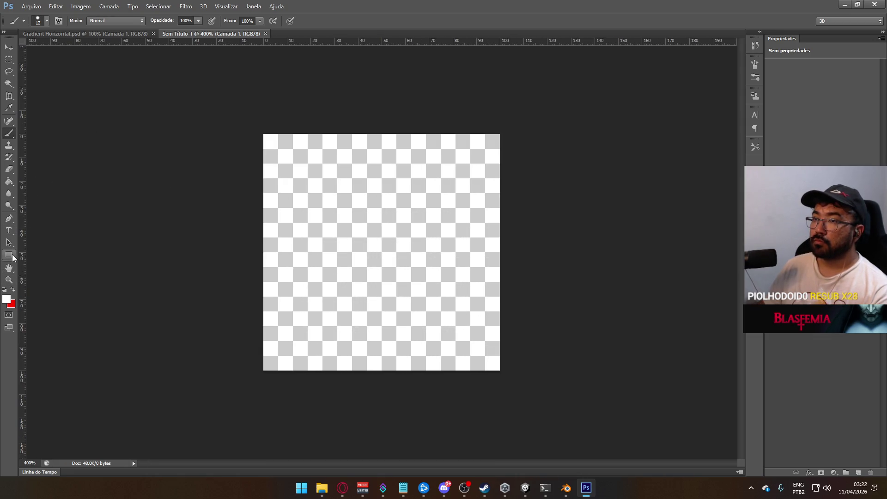
click(9, 181)
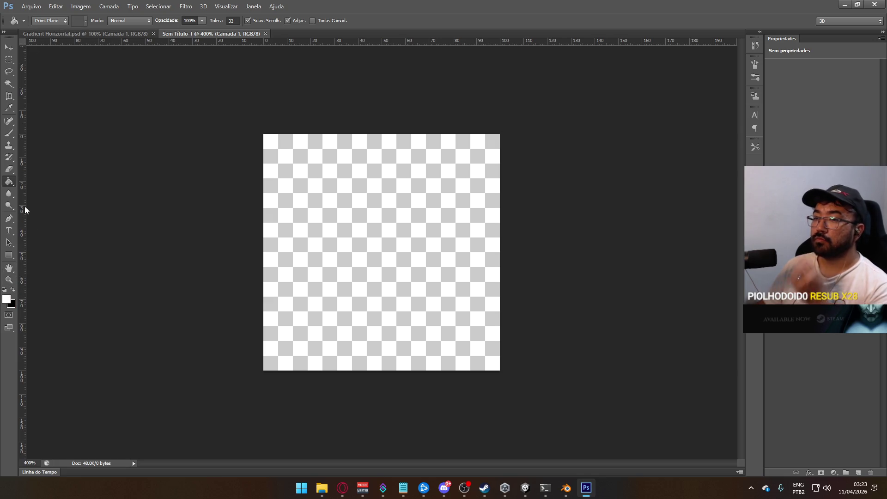
- Switch to the Gradient tool and set the gradient's right opacity stop to 0%
right_click(9, 182)
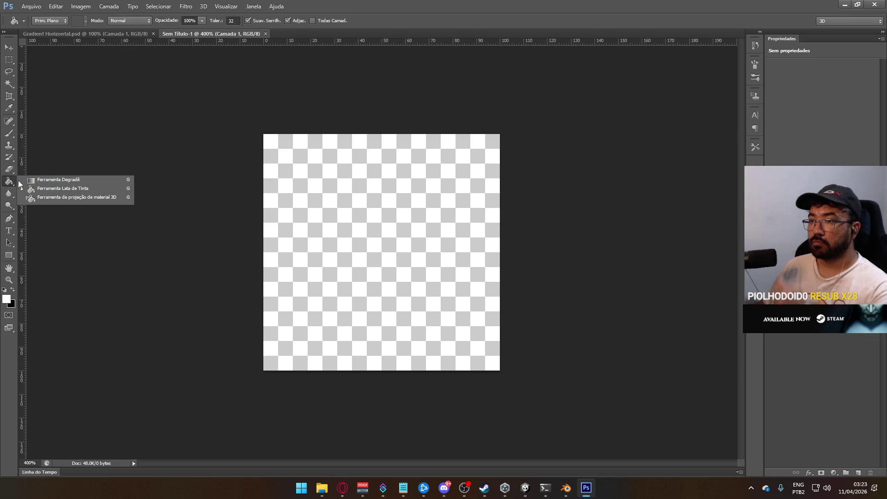
click(63, 181)
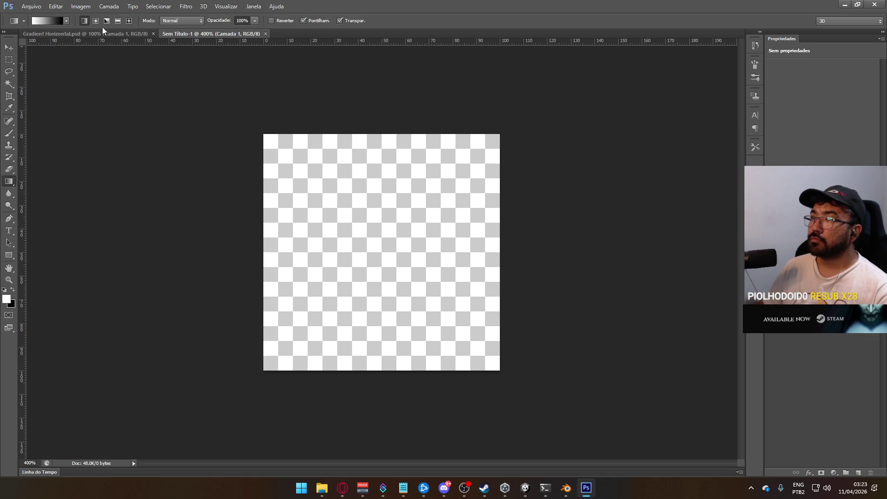
click(46, 22)
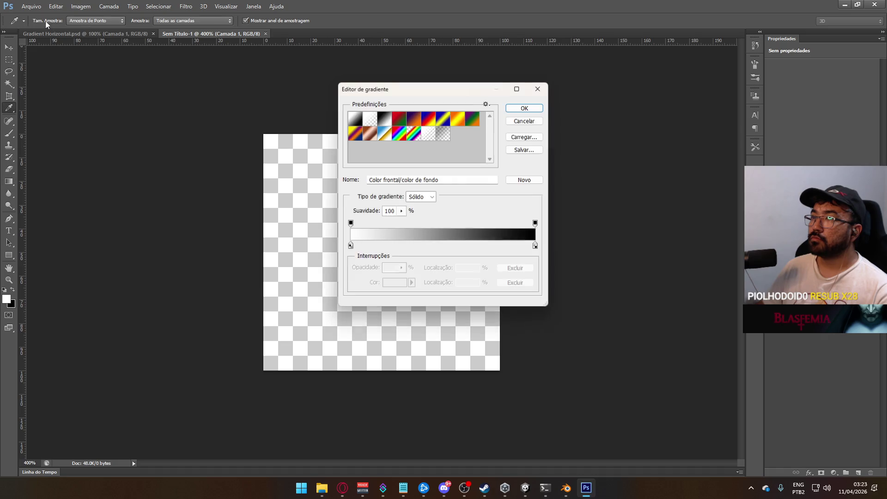
click(536, 224)
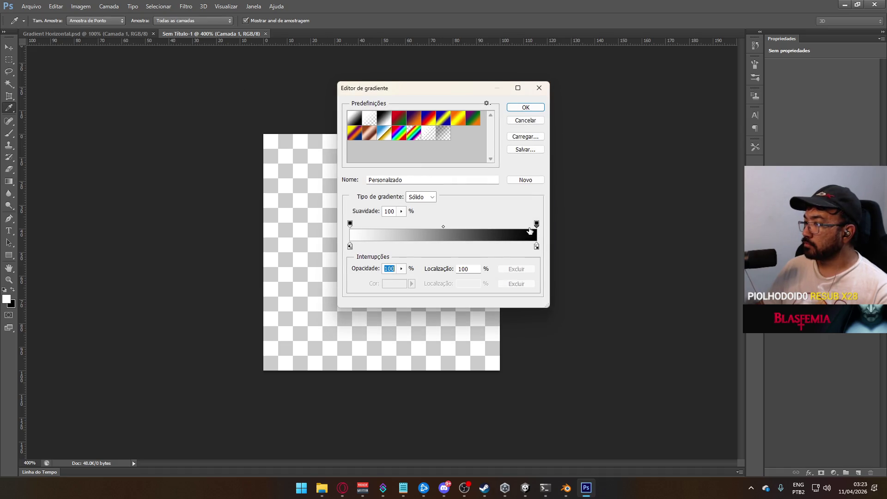
text(0)
key(Return)
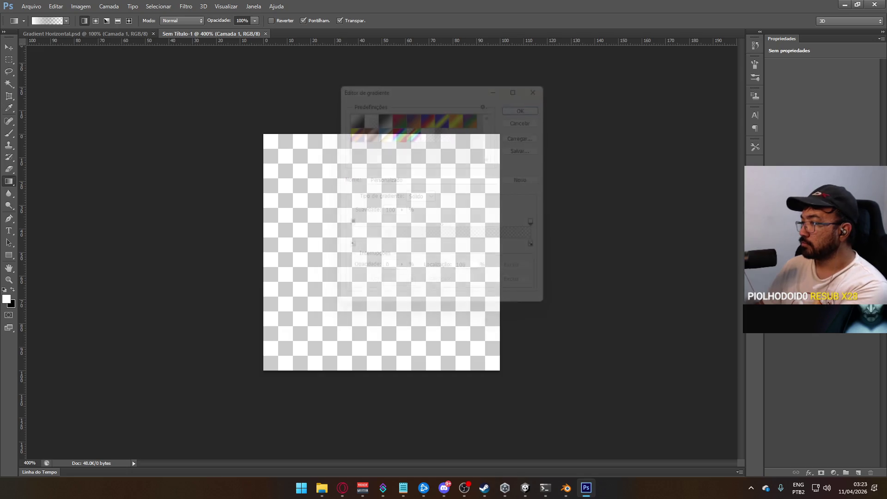
- Make the gradient colour white and drag it upward from the canvas bottom
click(17, 24)
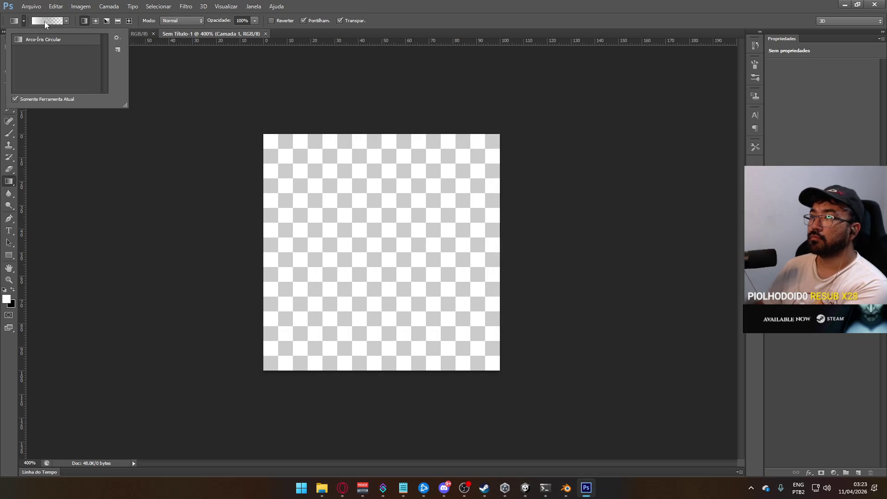
click(45, 22)
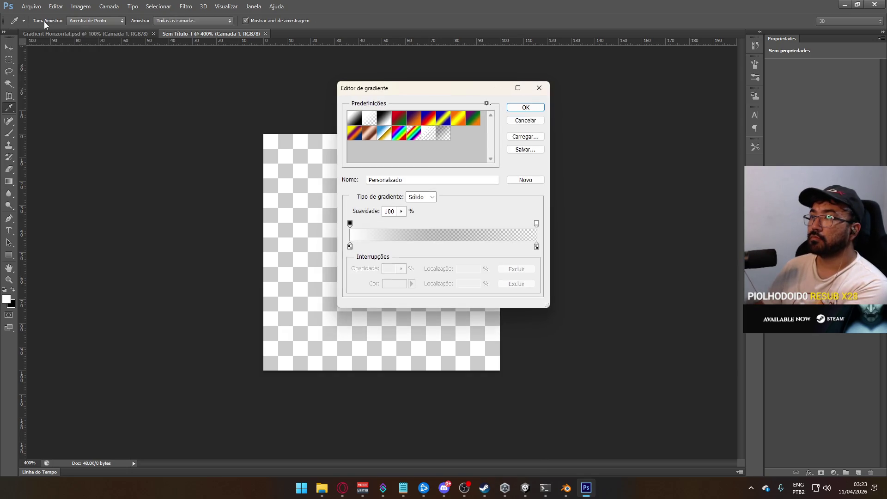
click(350, 224)
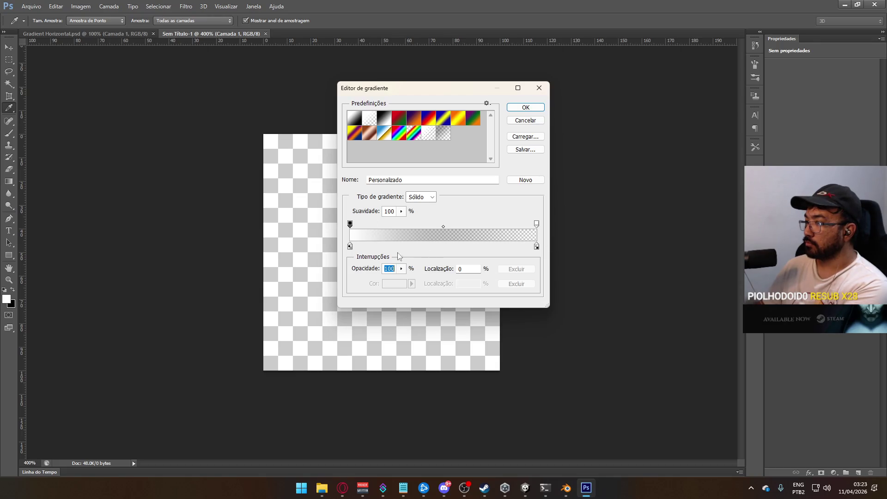
click(350, 247)
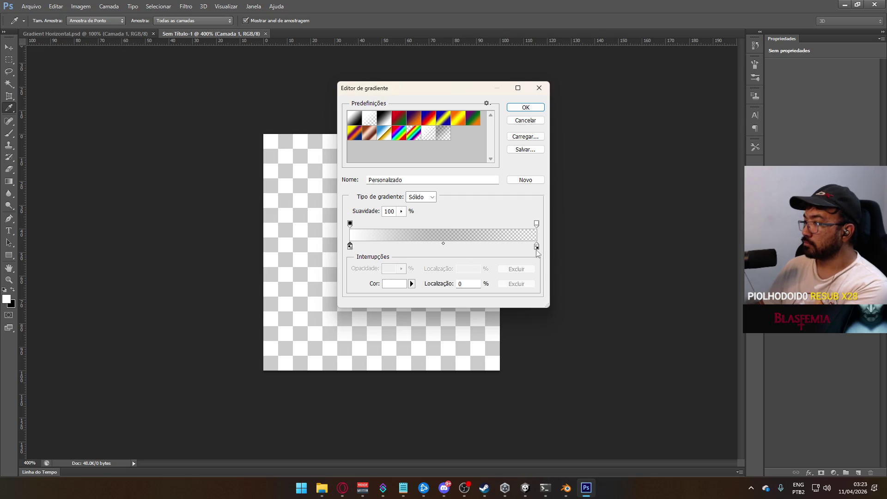
click(537, 247)
click(394, 284)
click(681, 90)
click(527, 109)
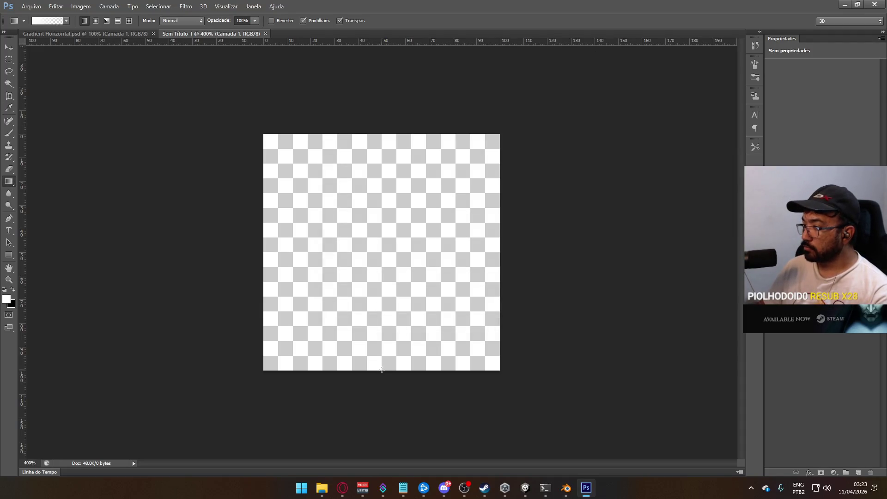
drag(389, 323, 389, 324)
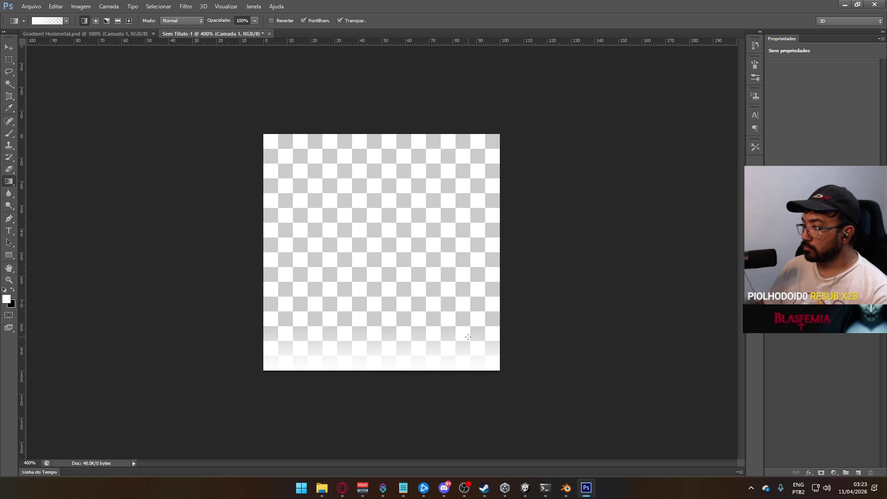
- Save the image as Capture Zone Limit.psd in Textures, then select that texture in Unity
click(31, 6)
click(42, 118)
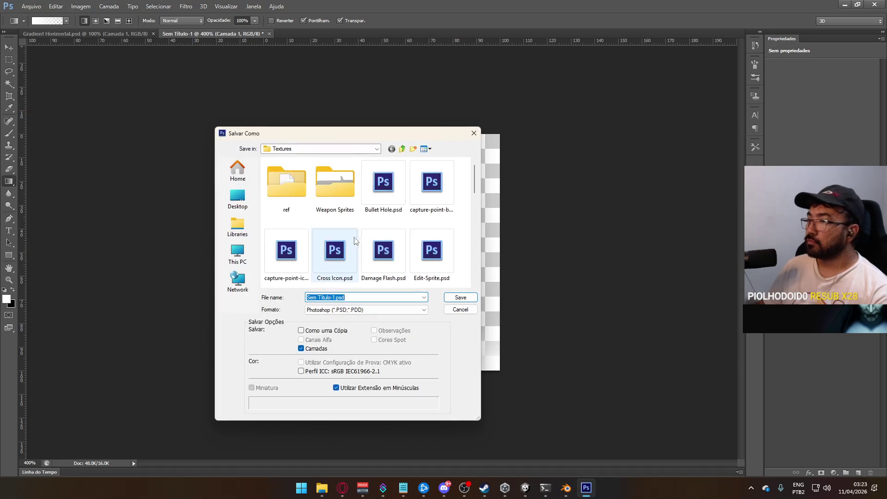
text(Ca)
text(pture )
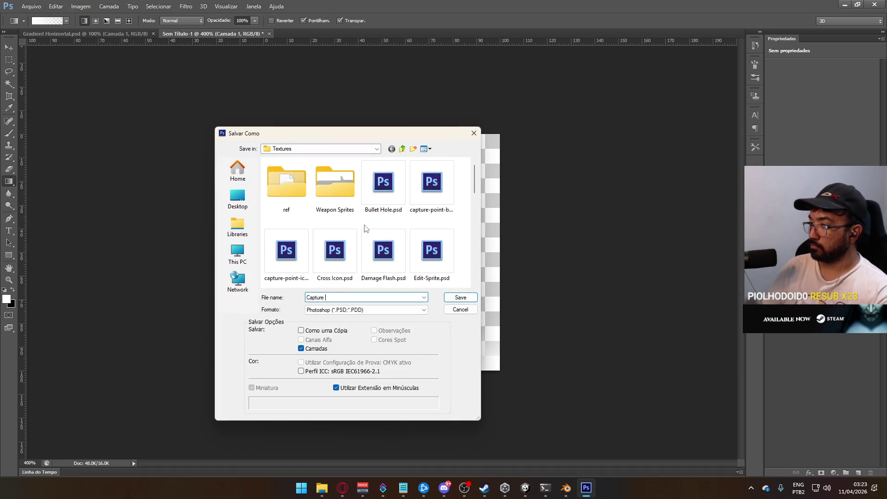
text(t)
key(Return)
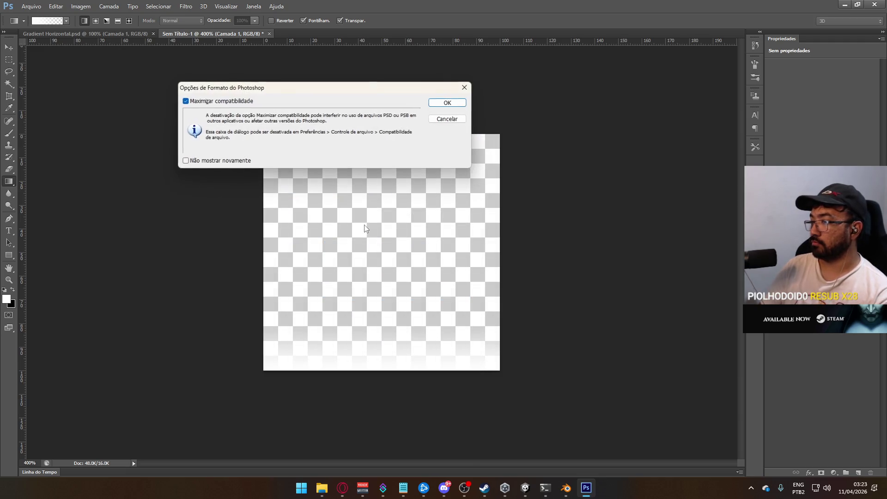
key(Return)
key(alt+Tab)
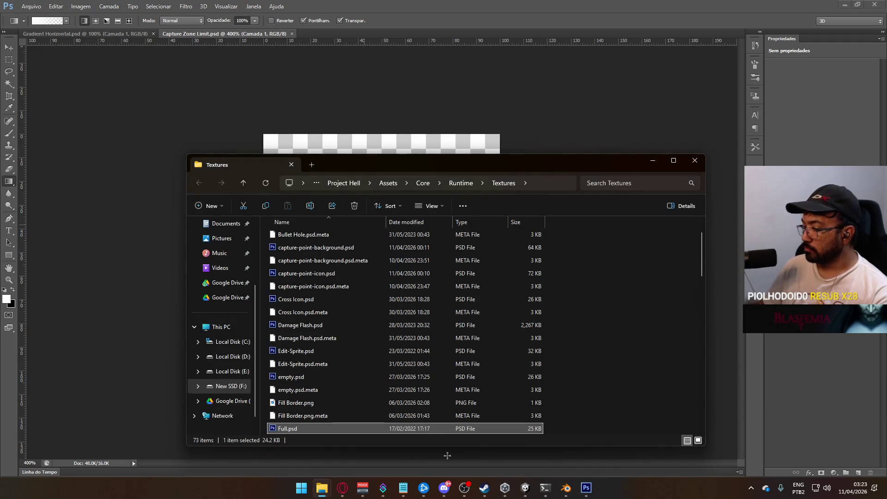
click(525, 488)
click(322, 334)
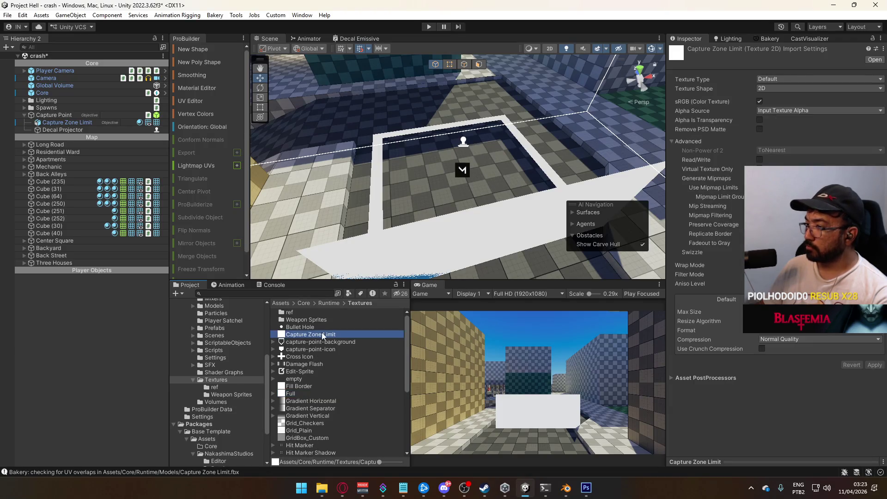
- Turn sRGB off and set Compression to None on the Capture Zone Limit texture, then apply
click(759, 129)
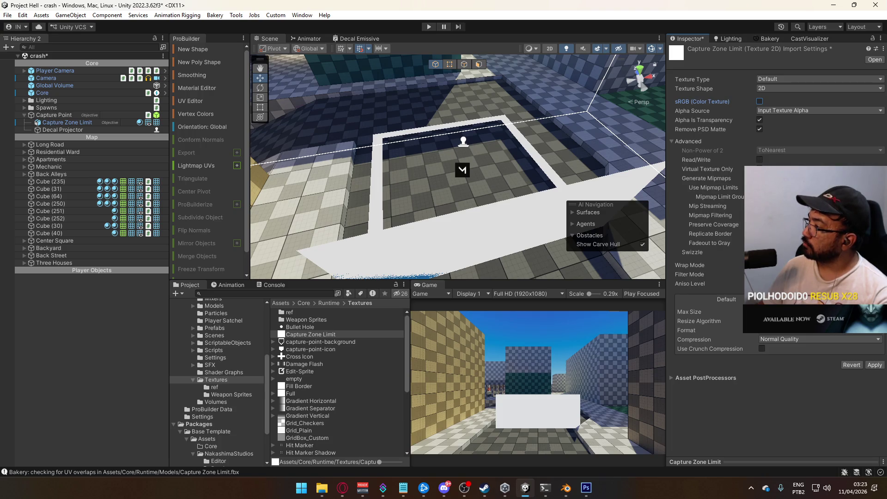
click(798, 340)
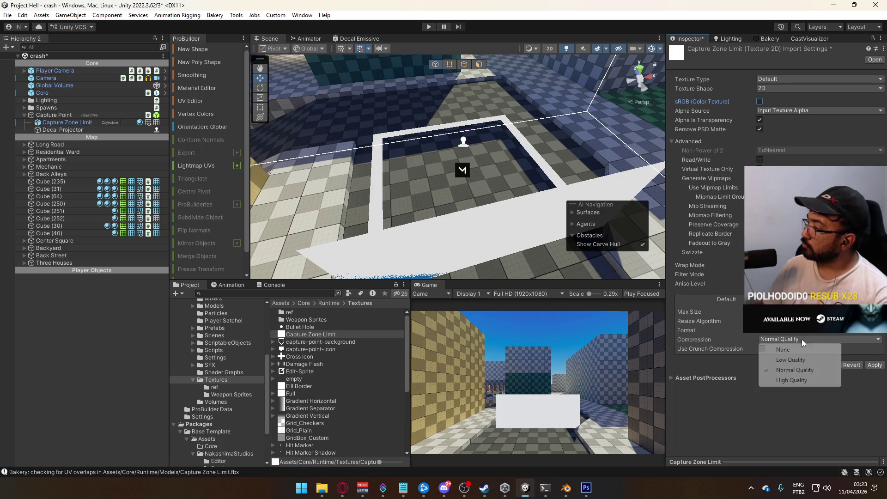
click(786, 346)
click(875, 355)
- Select the Capture Zone Limit object in the scene and show the Materials folder
drag(451, 221, 375, 291)
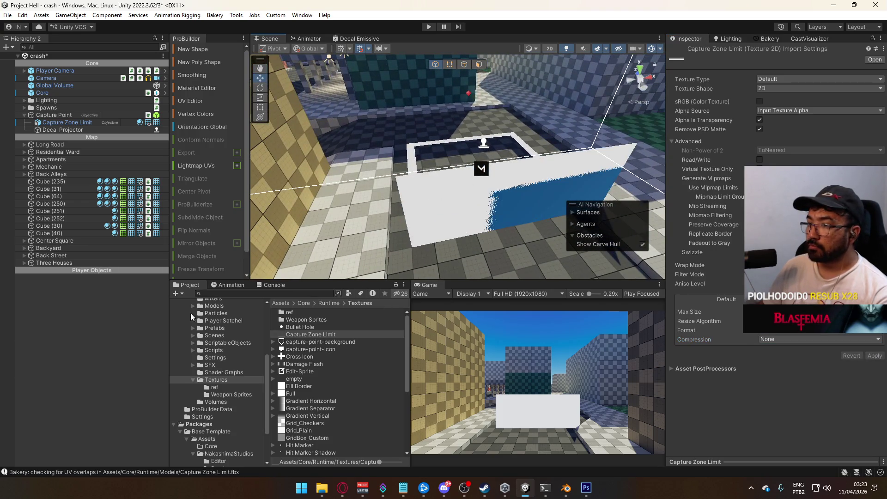
click(455, 254)
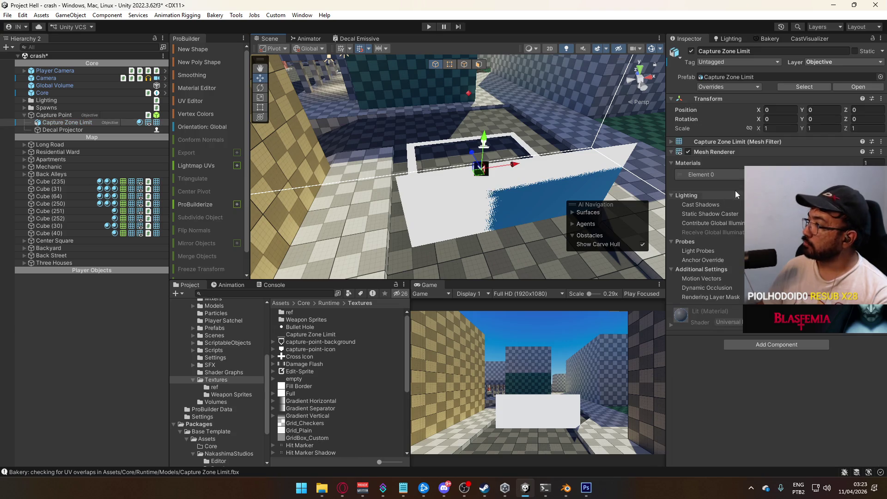
scroll(226, 356, up, 3)
click(216, 346)
- Create a material named New Material in the Materials folder
right_click(317, 364)
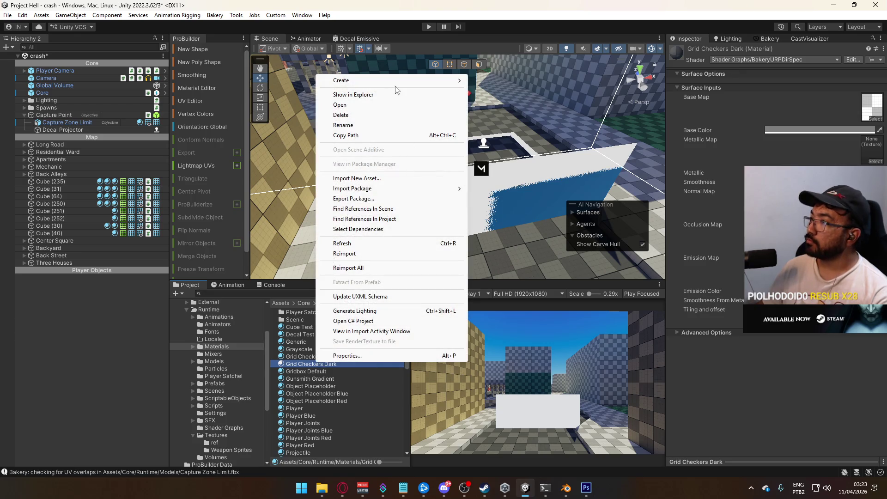
mouse_move(444, 80)
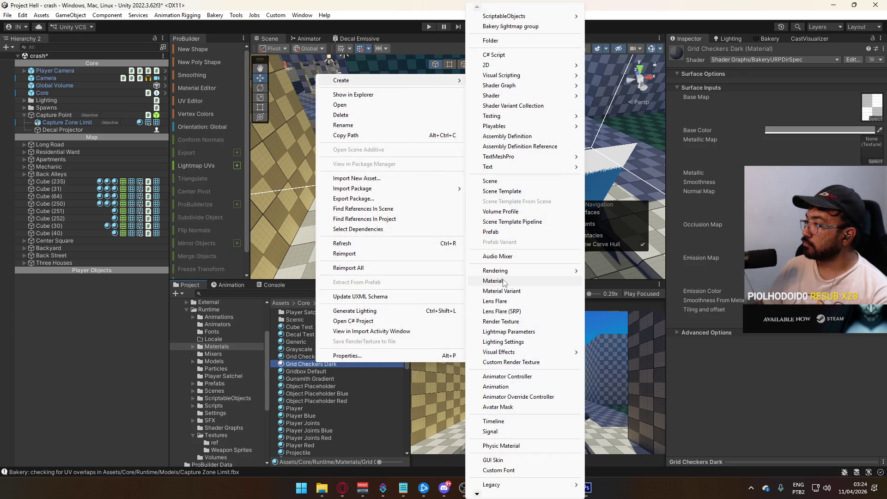
click(504, 283)
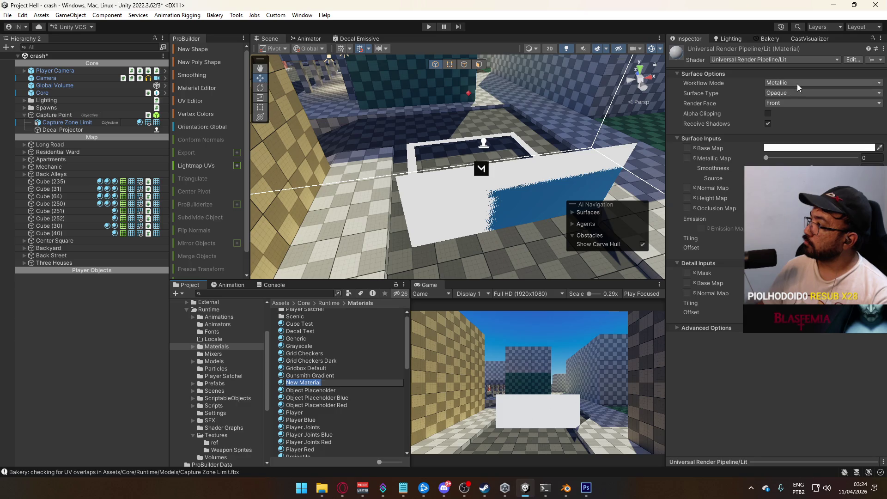
key(Return)
- Set New Material to URP Unlit, Transparent, Render Face Both, with the Capture Zone Limit base map
click(791, 61)
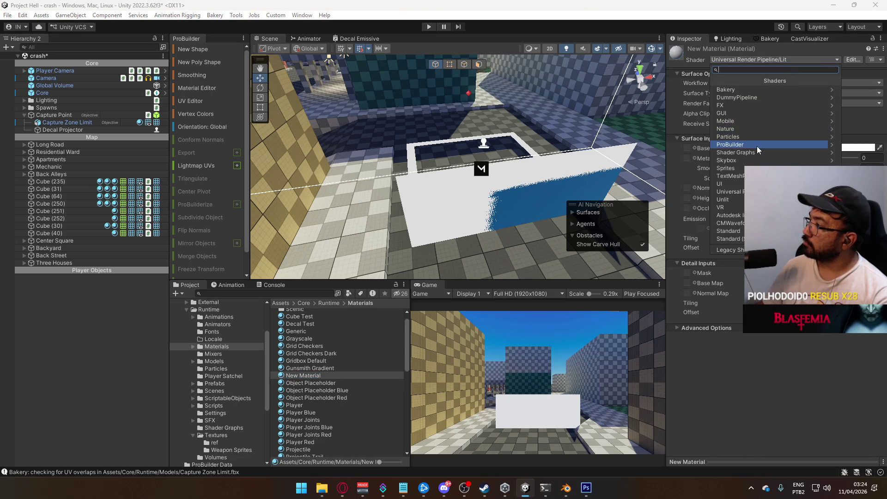
click(727, 191)
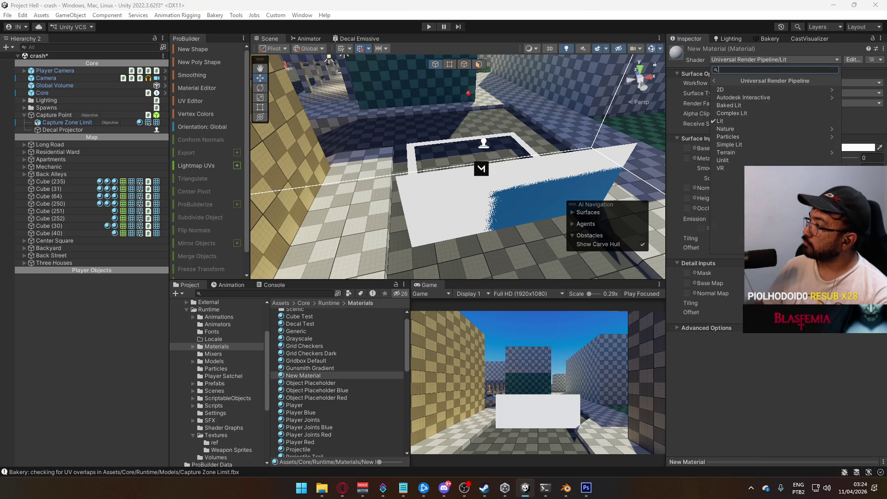
click(738, 161)
click(785, 84)
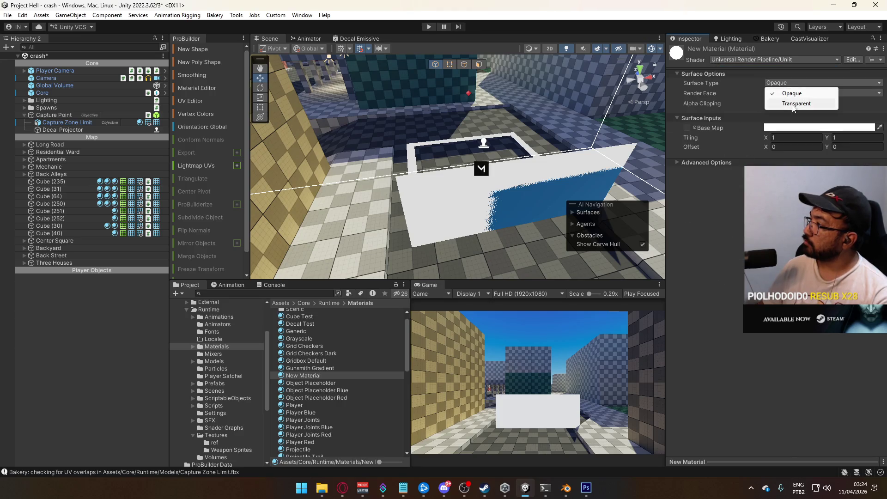
click(789, 100)
click(785, 103)
click(787, 113)
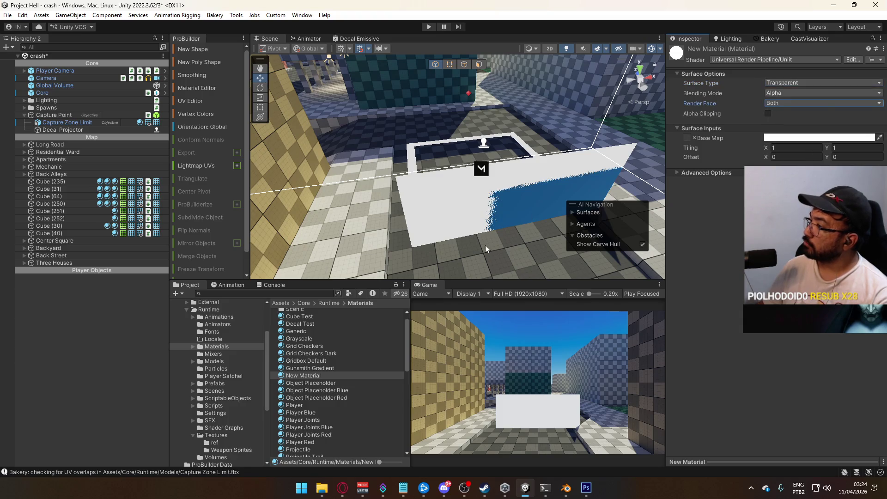
click(695, 137)
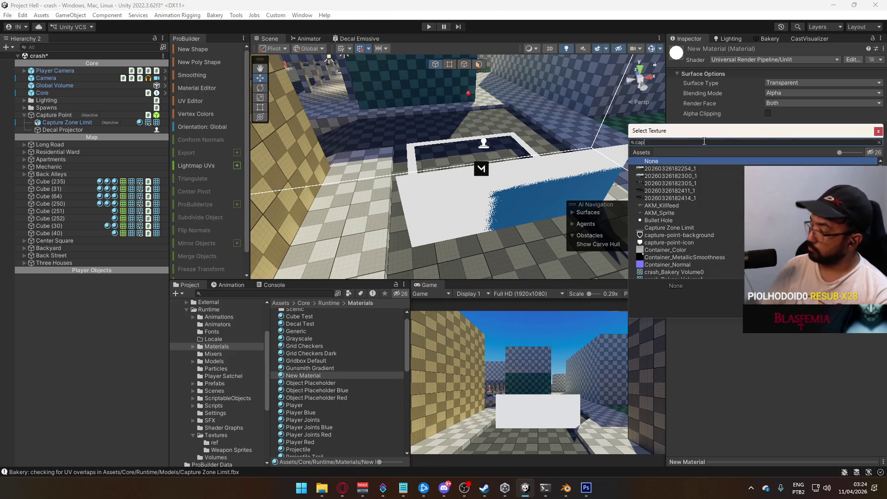
key(Down)
key(Return)
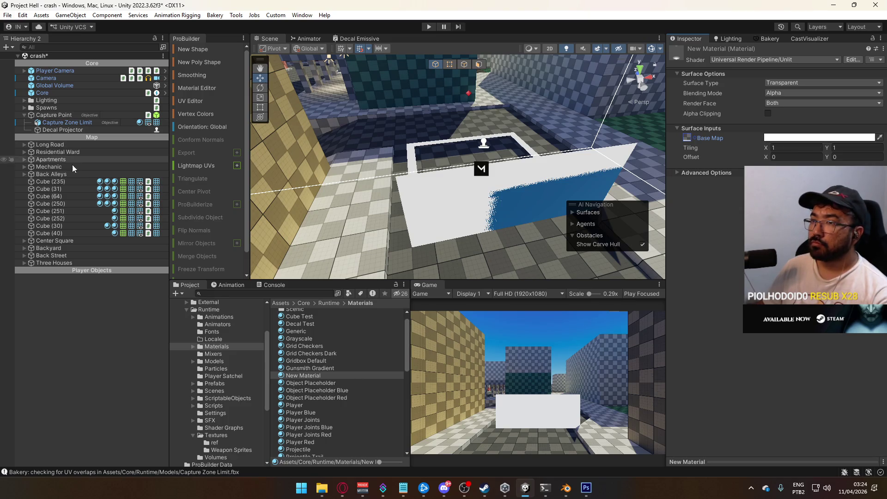
- Apply New Material to Capture Zone Limit, then switch it to Simple Lit with Additive blending
mouse_move(297, 377)
mouse_down()
mouse_move(139, 145)
mouse_move(140, 124)
mouse_up()
mouse_move(469, 190)
mouse_down()
mouse_move(409, 112)
mouse_move(588, 182)
mouse_move(400, 195)
mouse_move(531, 157)
mouse_move(637, 150)
mouse_up()
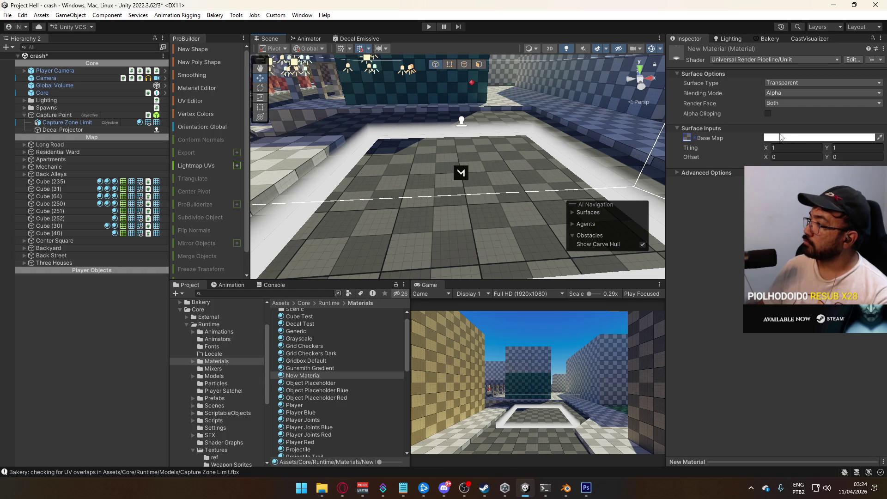
click(779, 60)
click(755, 191)
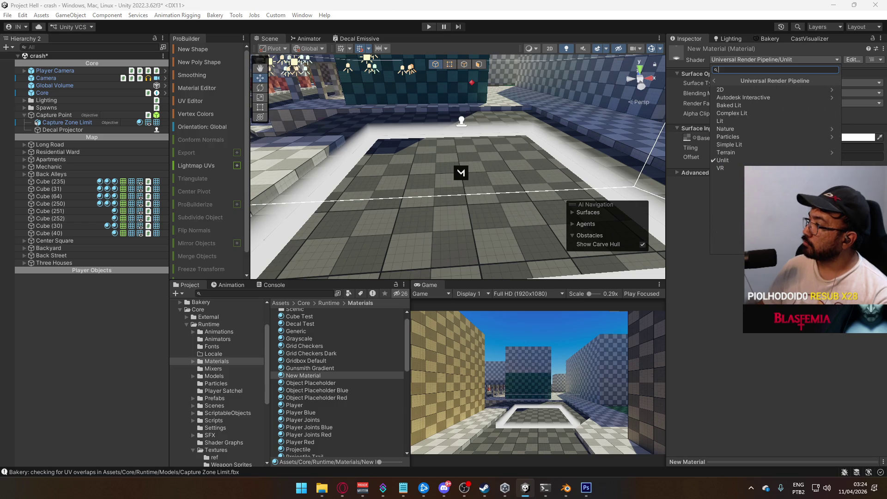
click(755, 144)
mouse_move(439, 153)
mouse_down()
mouse_move(411, 148)
mouse_move(451, 159)
mouse_move(323, 156)
mouse_up()
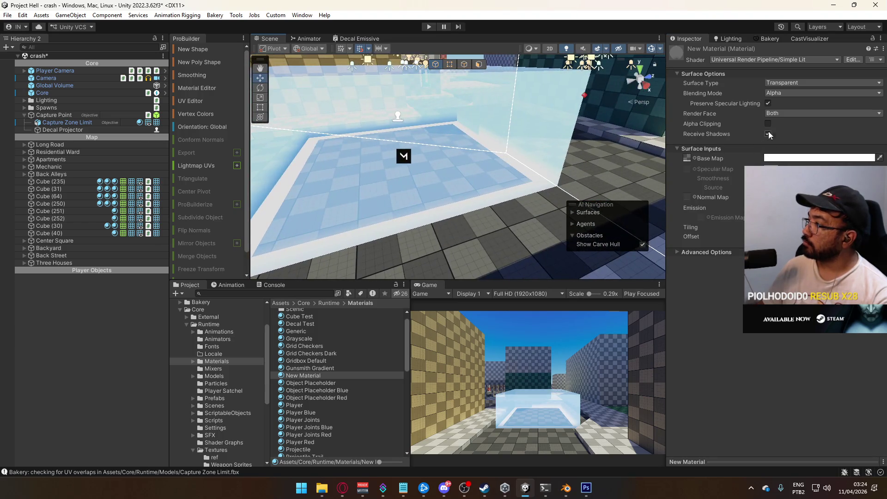
click(781, 92)
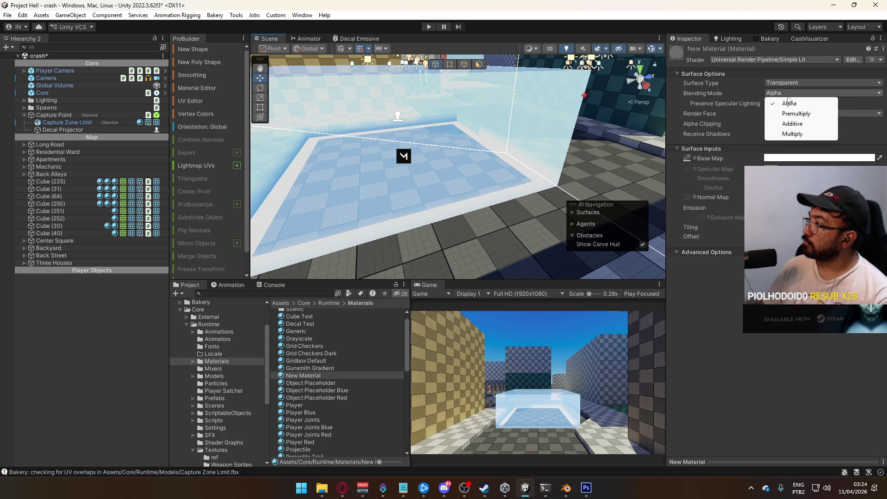
click(785, 124)
key(f)
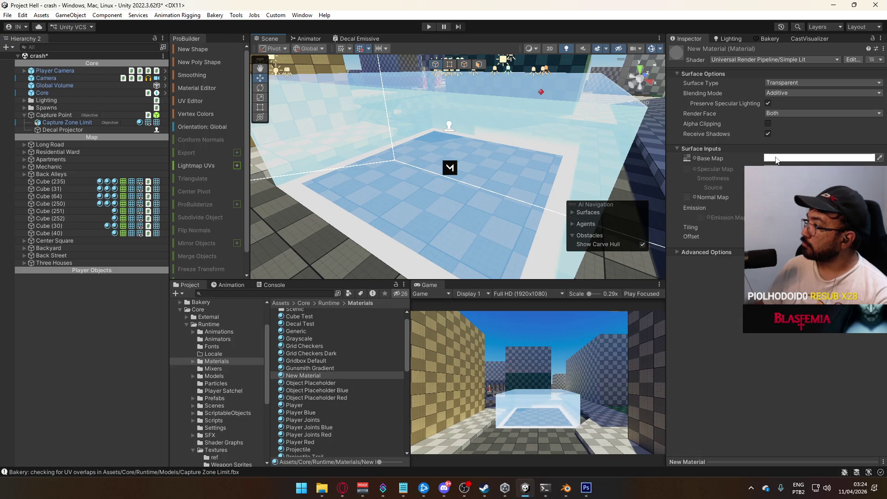
- Reassign Capture Zone Limit as the material's base map texture
right_click(791, 159)
click(776, 159)
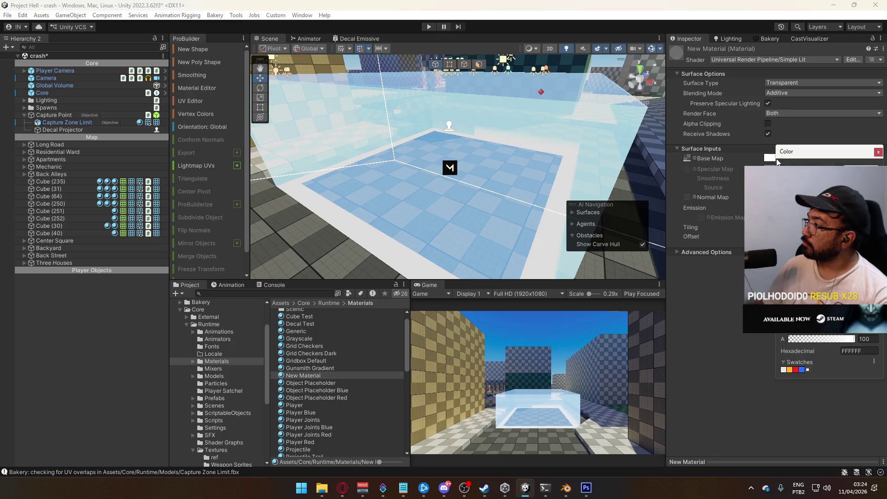
click(694, 159)
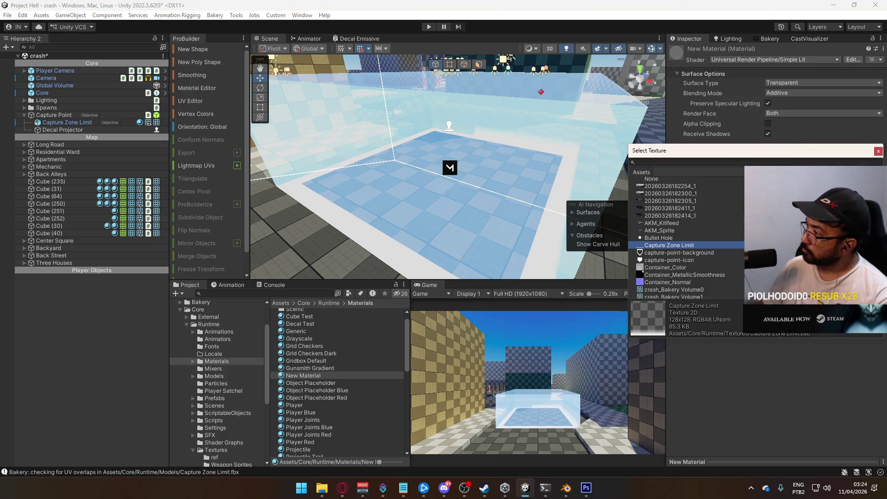
key(Return)
click(828, 158)
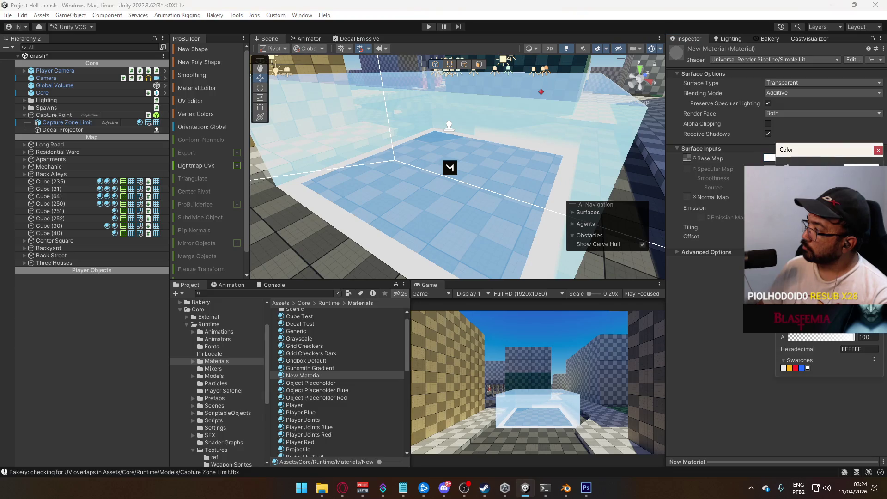
- Set the base colour to 000000, enable emission and use Capture Zone Limit as the emission map
text(000000)
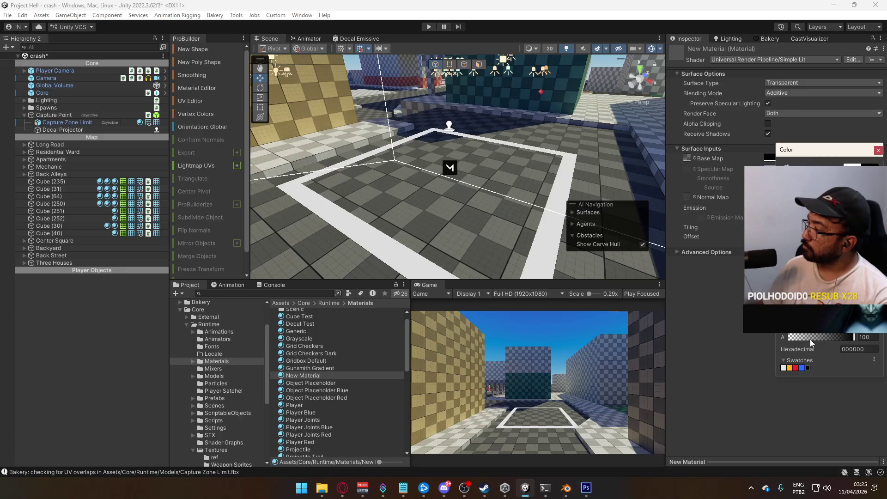
click(878, 151)
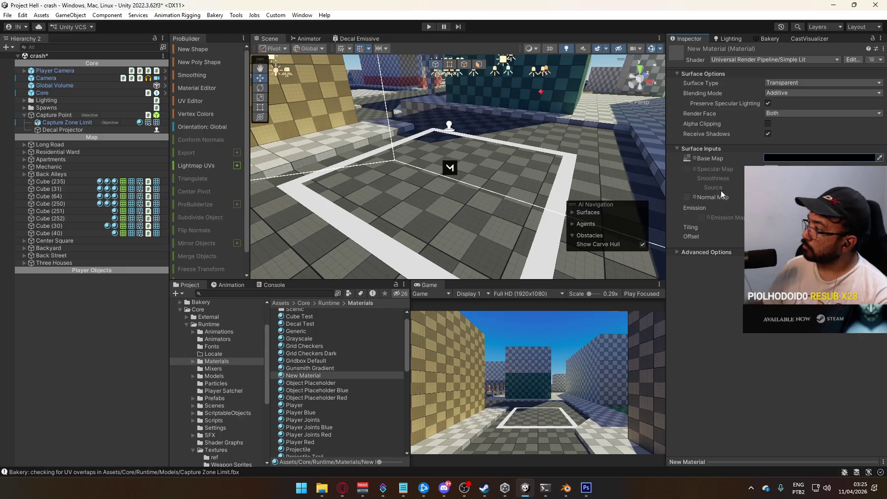
click(694, 208)
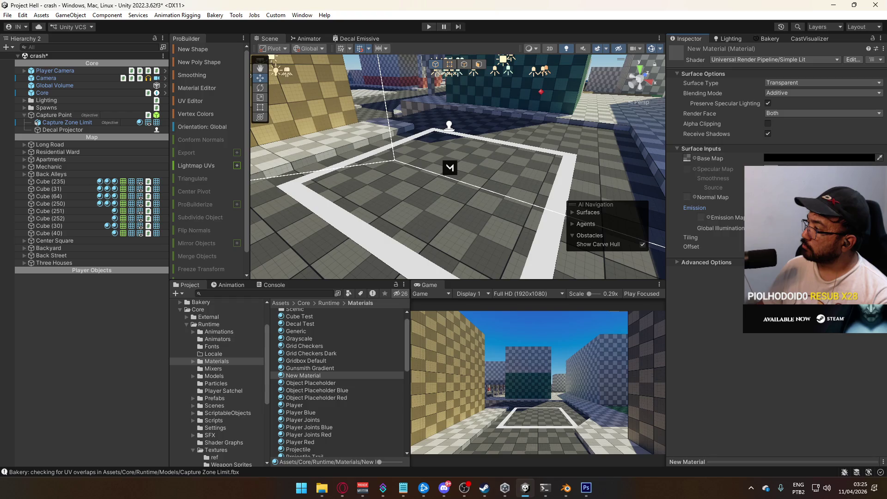
click(721, 228)
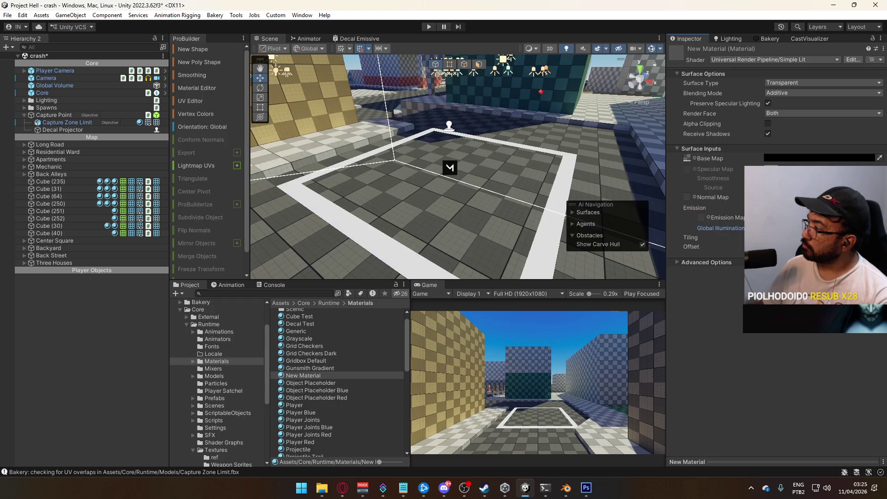
click(708, 217)
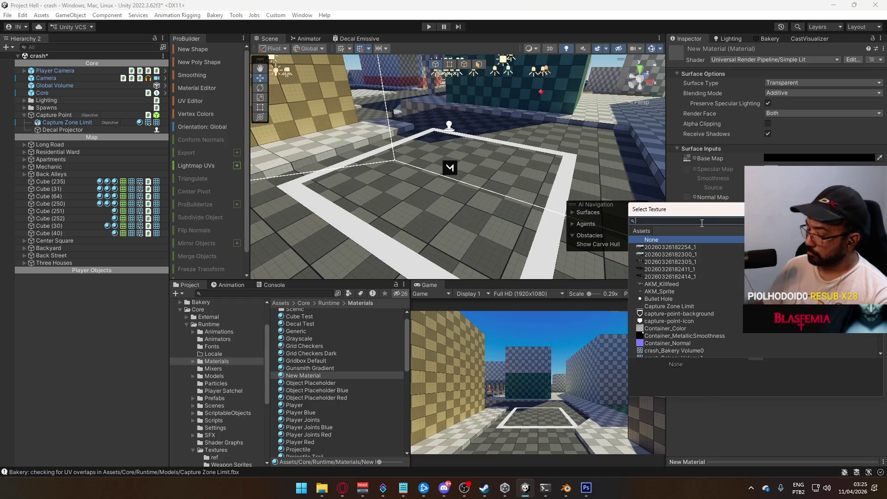
text(ca)
click(682, 246)
- Set the emission colour to white with an intensity of 1
click(808, 218)
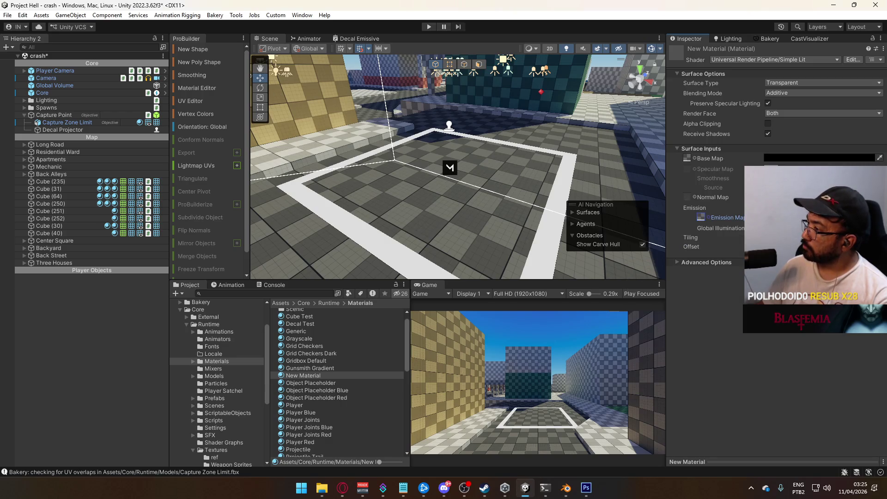
click(783, 445)
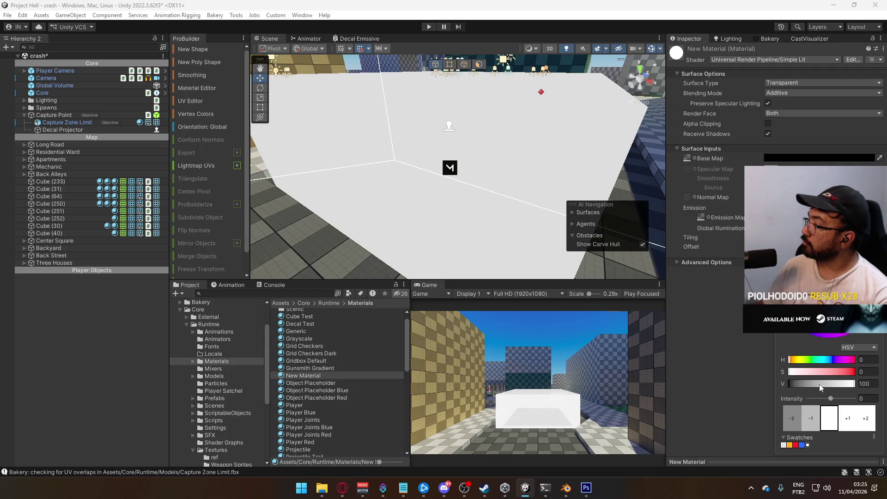
drag(831, 400, 843, 399)
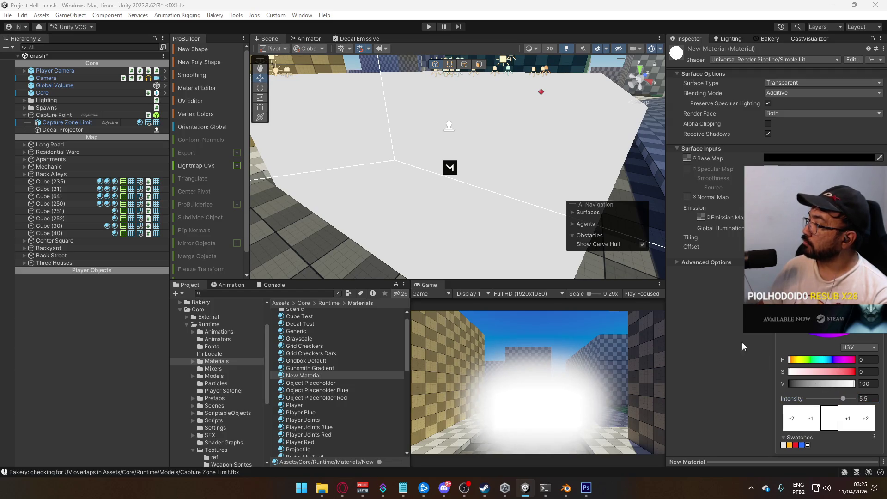
click(862, 399)
text(1)
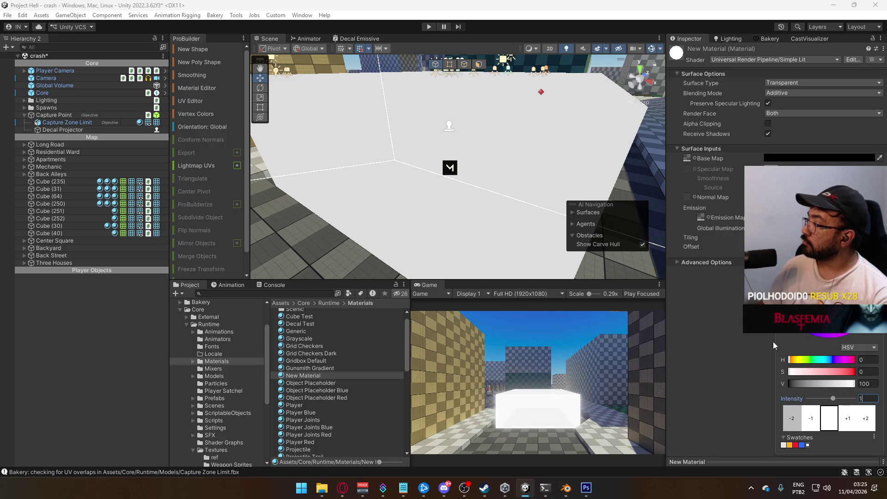
key(Return)
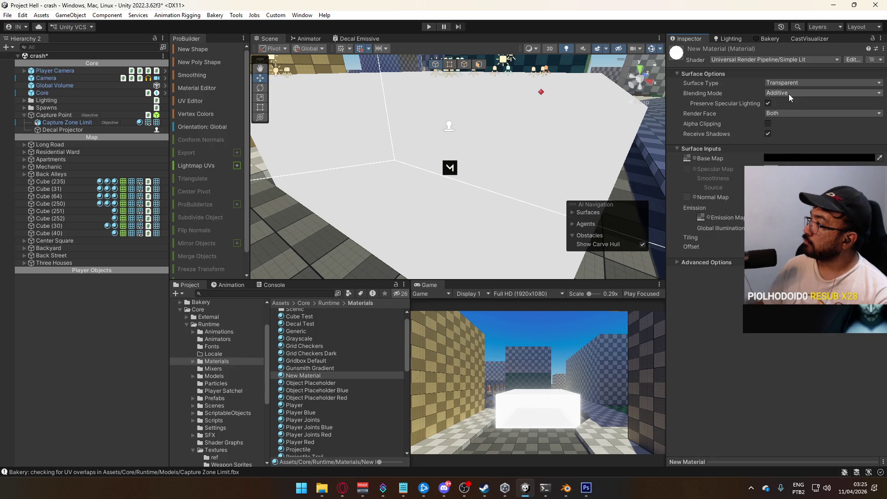
- Turn off Preserve Specular Lighting, make the base colour white with low alpha, then select Decal Projector
click(767, 103)
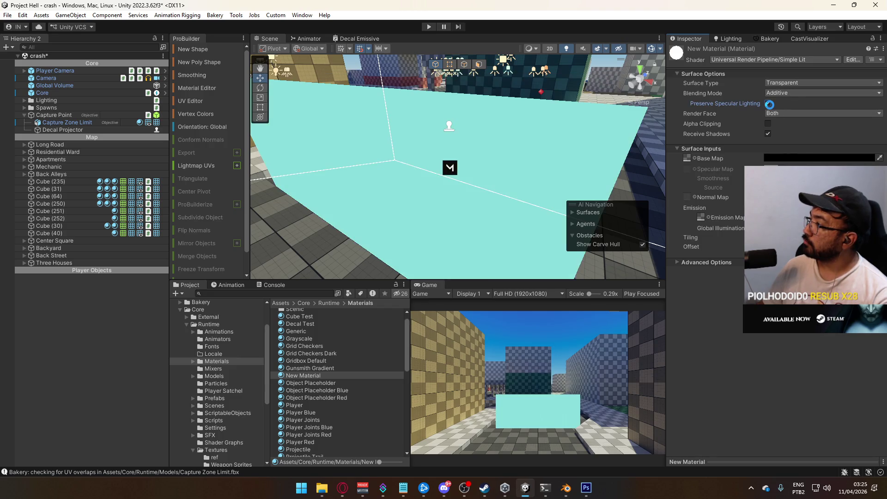
drag(481, 145, 450, 148)
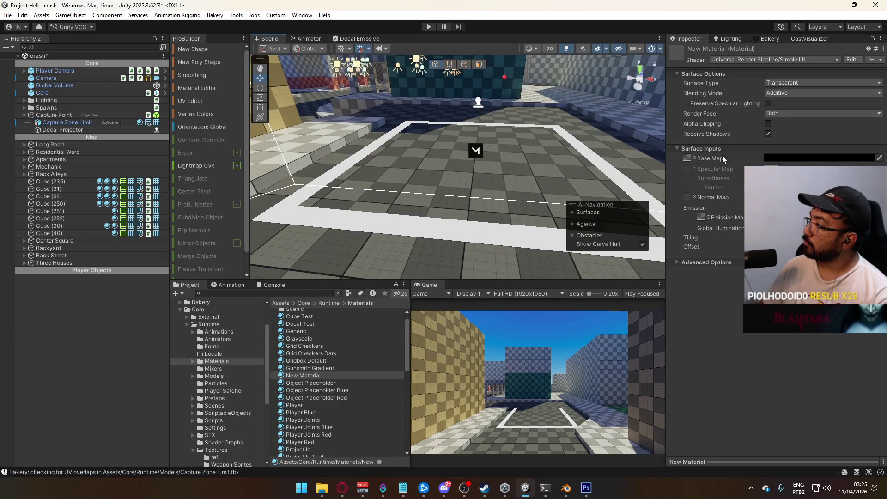
click(794, 158)
drag(785, 250, 781, 173)
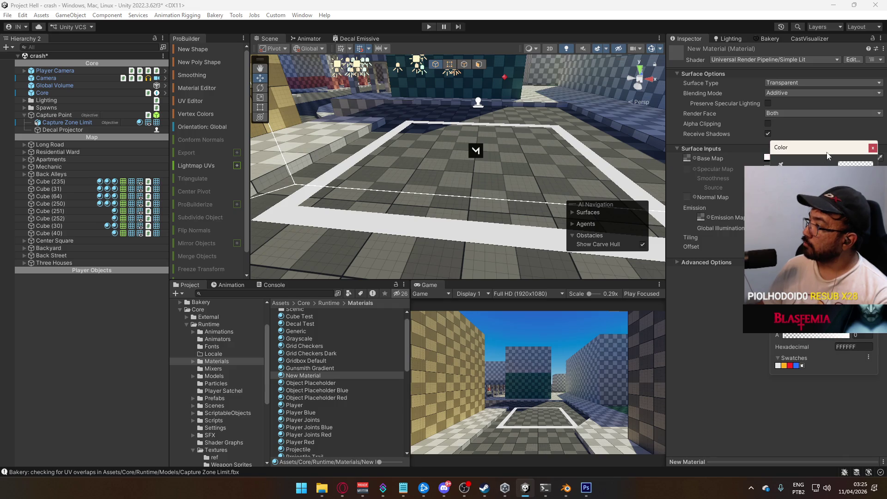
mouse_move(791, 339)
mouse_down()
mouse_move(826, 337)
mouse_move(787, 335)
mouse_up()
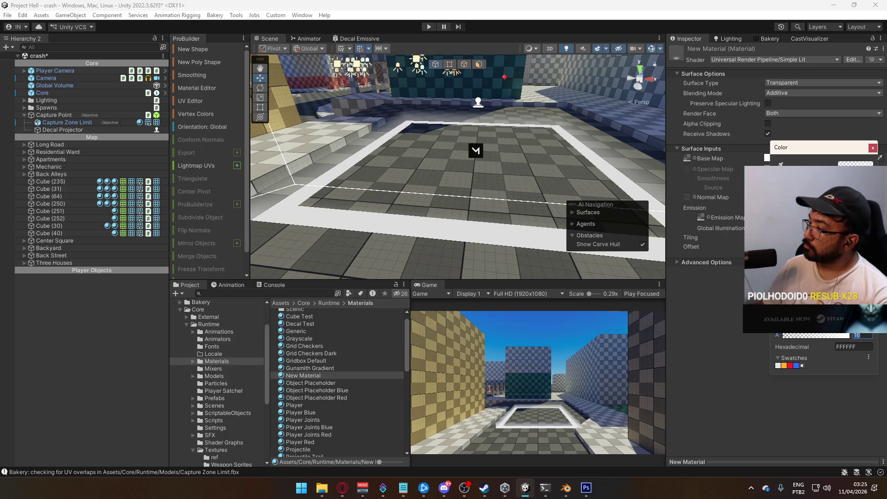
drag(787, 335, 787, 335)
mouse_move(462, 161)
mouse_down()
mouse_move(415, 171)
mouse_move(323, 157)
mouse_up()
click(77, 129)
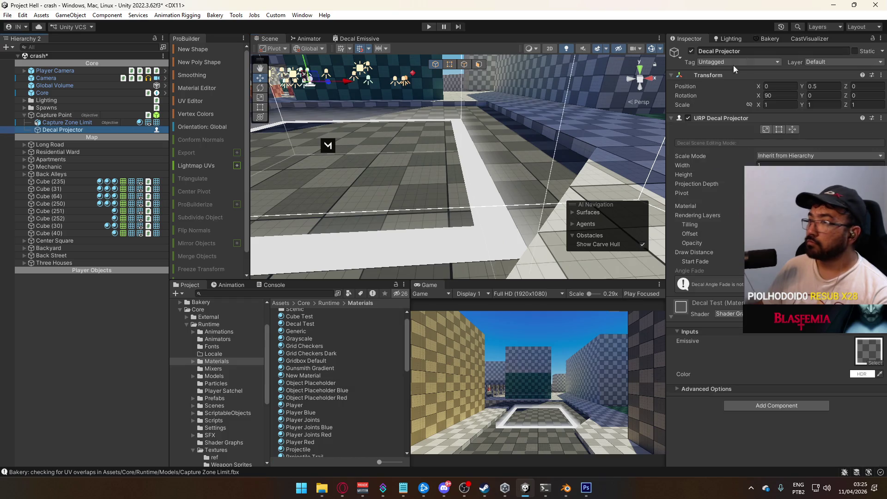
- Disable the Decal Projector and darken Capture Zone Limit's emission colour to a dark grey
click(691, 51)
mouse_move(416, 161)
mouse_down()
mouse_move(190, 151)
mouse_move(112, 162)
mouse_move(49, 148)
mouse_up()
click(67, 122)
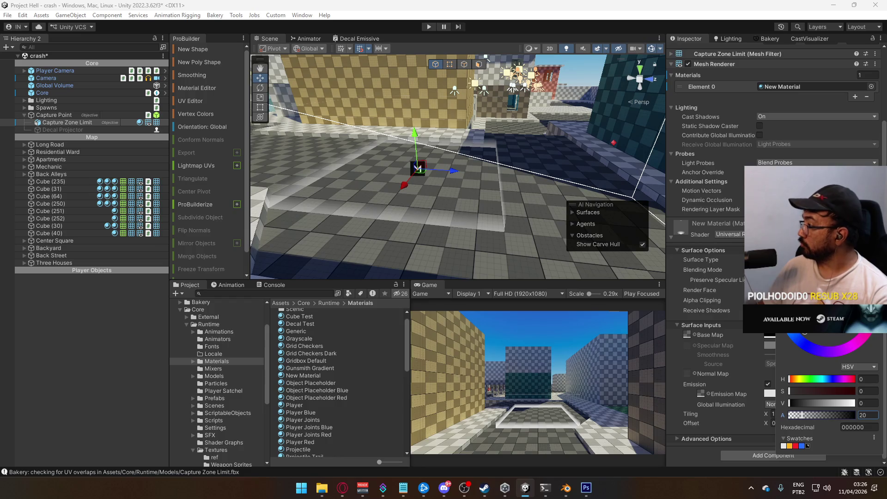
click(769, 394)
mouse_move(836, 421)
mouse_down()
mouse_move(796, 425)
mouse_move(848, 436)
mouse_move(832, 438)
mouse_up()
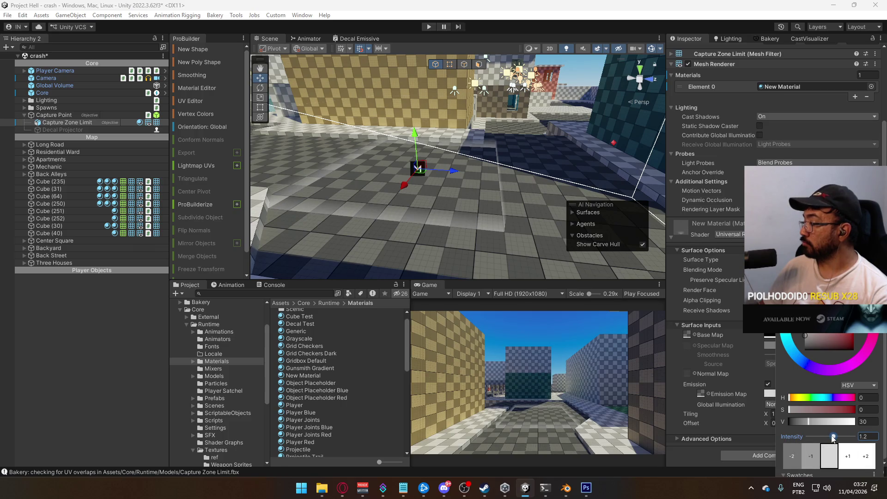
drag(324, 222, 375, 246)
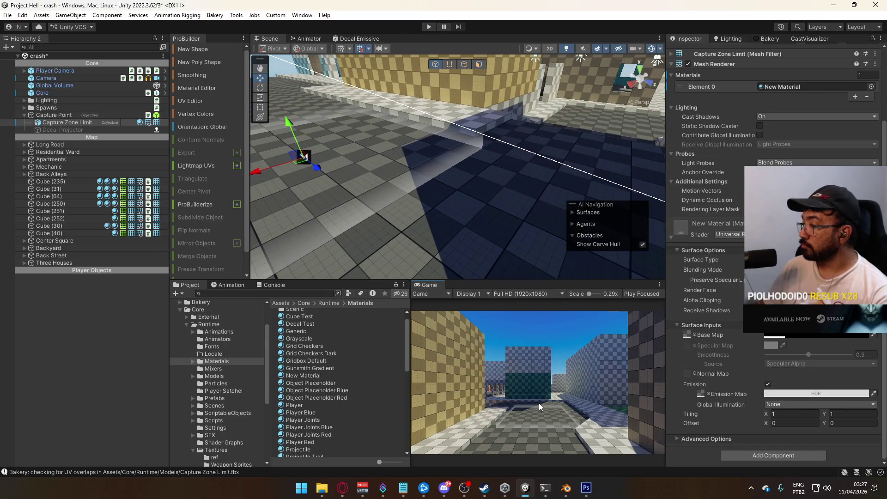
mouse_move(414, 184)
mouse_down()
mouse_move(720, 169)
mouse_move(742, 180)
mouse_up()
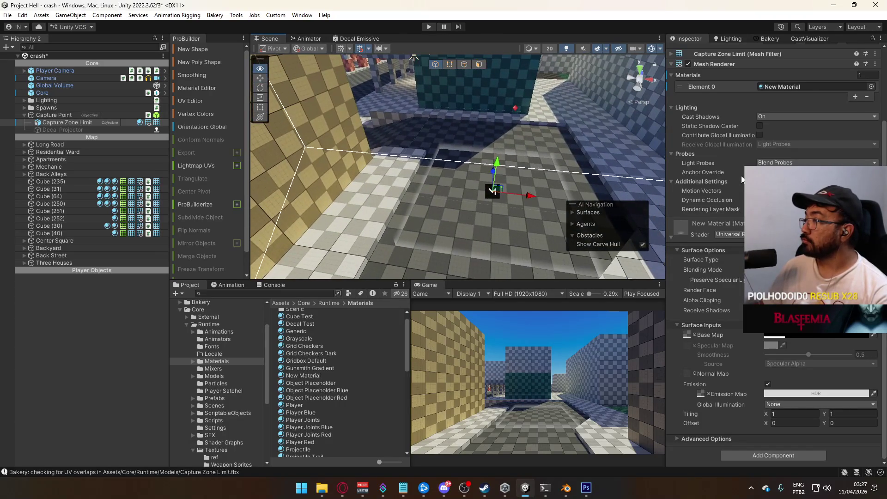
- In Blender, nudge the boundary mesh's top UV edge slightly down along Y and exit edit mode
mouse_move(565, 488)
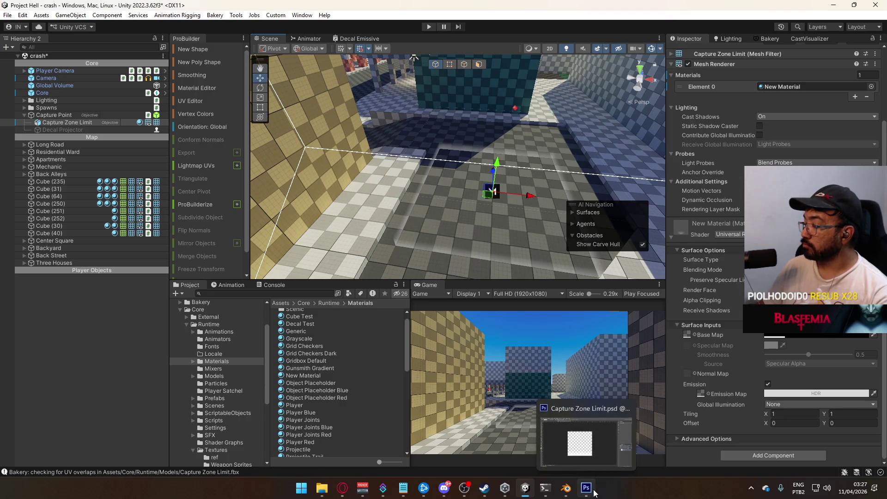
click(614, 439)
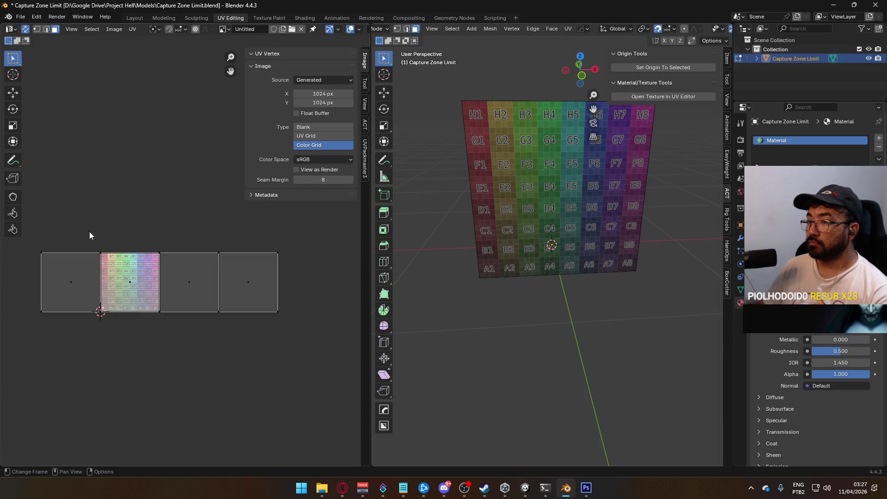
drag(305, 240, 54, 268)
scroll(84, 242, up, 8)
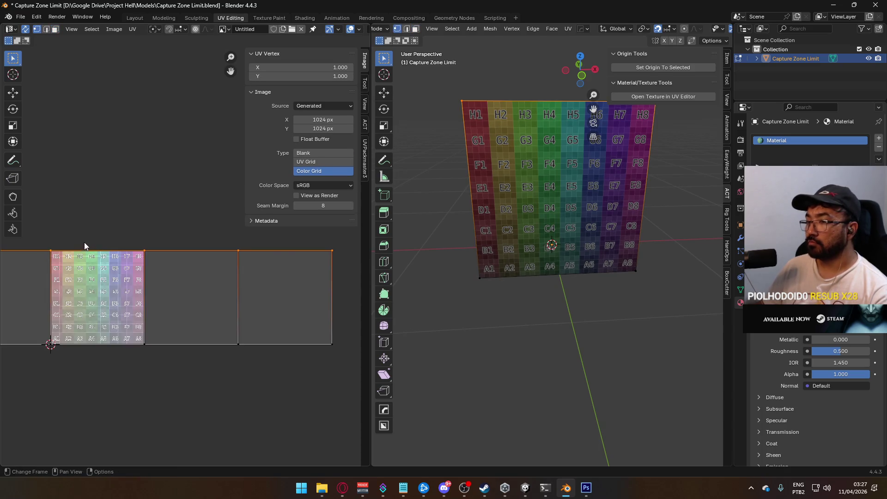
key(g)
key(y)
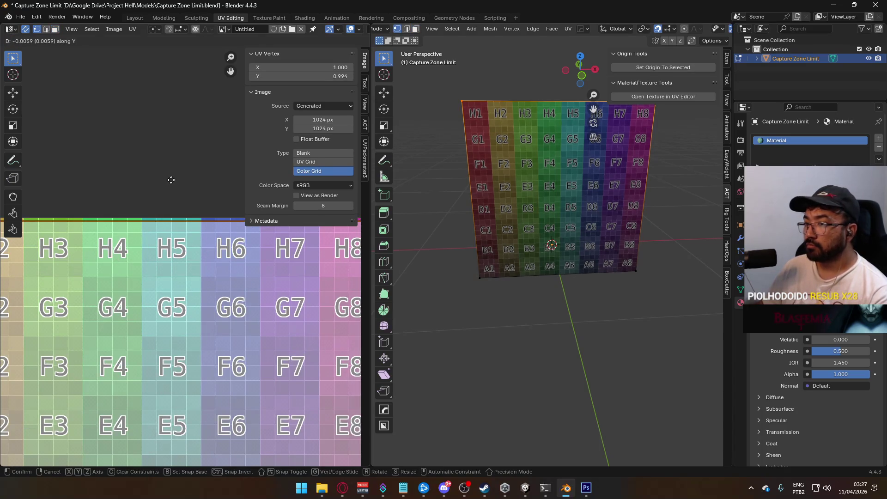
click(174, 178)
scroll(165, 193, down, 9)
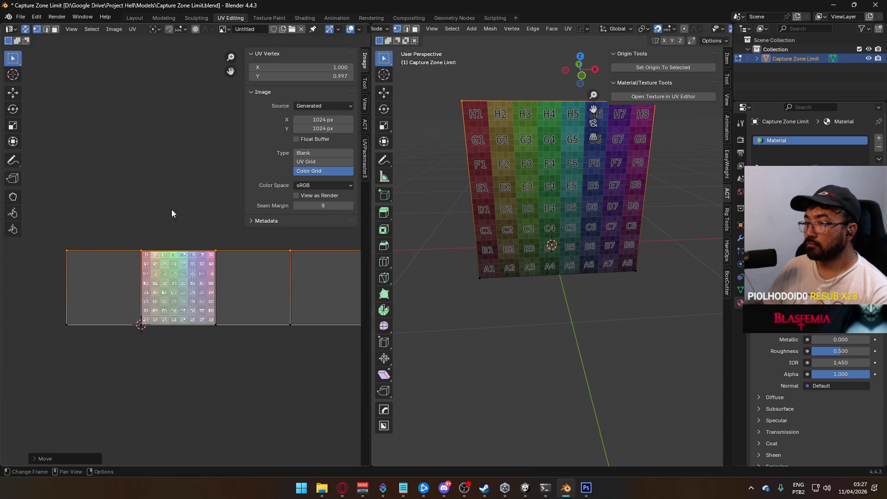
key(Tab)
- Save the Blender file and re-export it over Capture Zone Limit.fbx
key(ctrl+s)
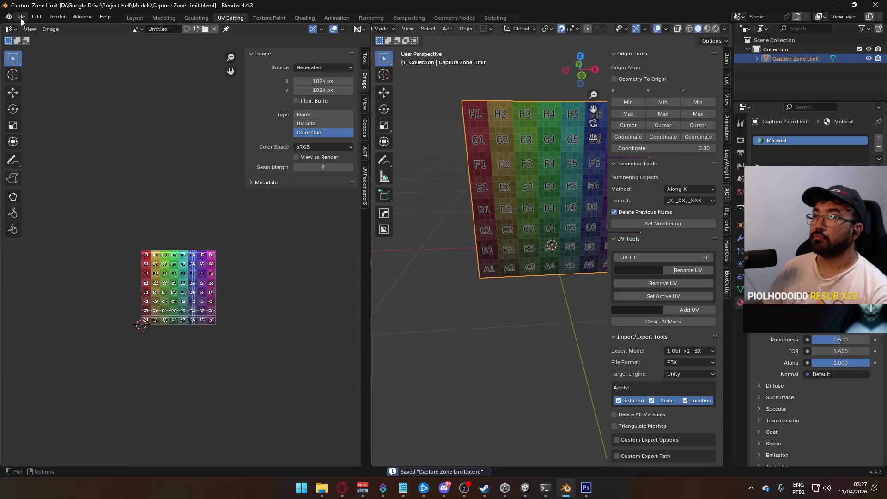
click(20, 17)
mouse_move(56, 156)
click(138, 240)
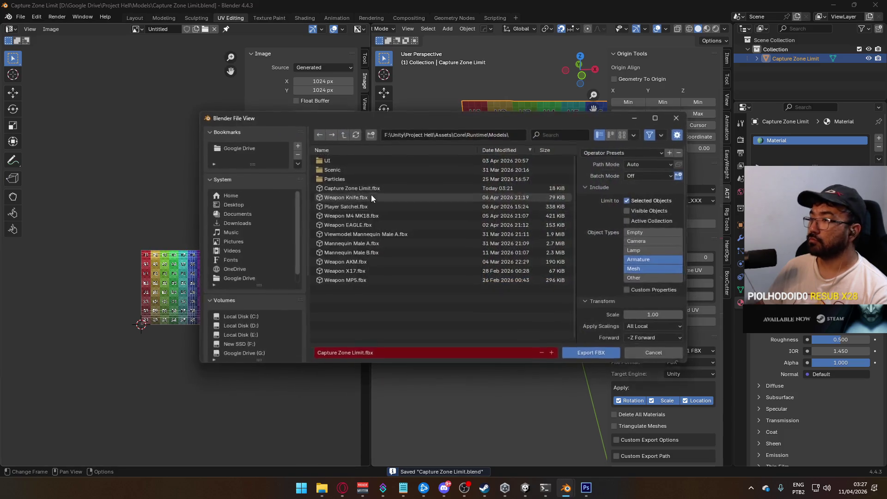
double_click(387, 188)
key(alt+Tab)
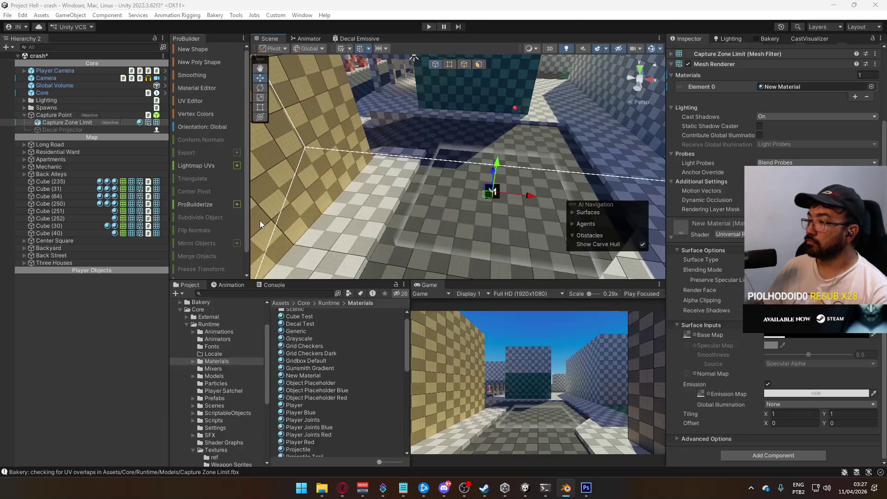
- Re-enable the Decal Projector, try its Crop and Pivot/UV edit modes, and frame it
mouse_move(477, 199)
mouse_down()
mouse_move(506, 185)
mouse_move(244, 151)
mouse_move(370, 133)
mouse_move(523, 232)
mouse_move(409, 226)
mouse_move(388, 240)
mouse_move(497, 221)
mouse_up()
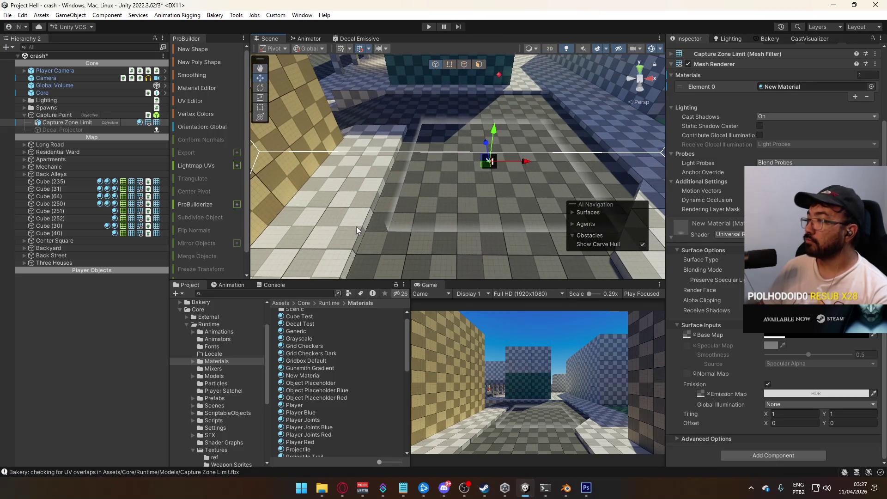
click(72, 131)
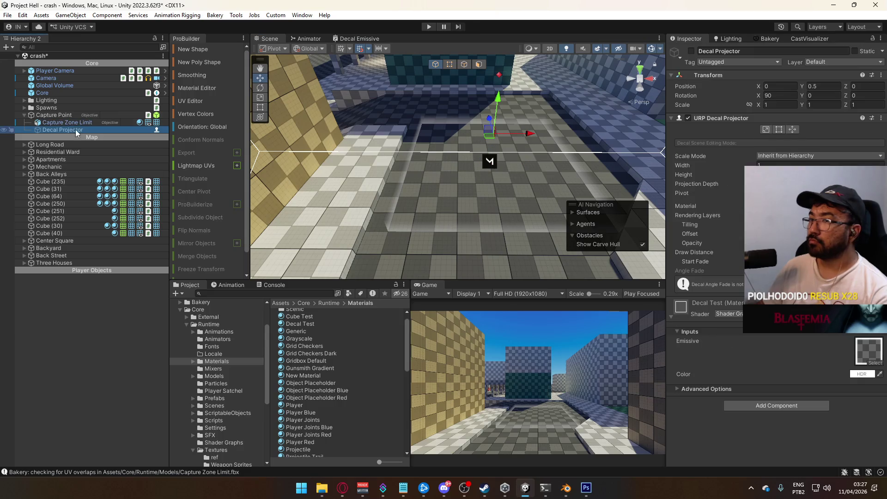
click(691, 51)
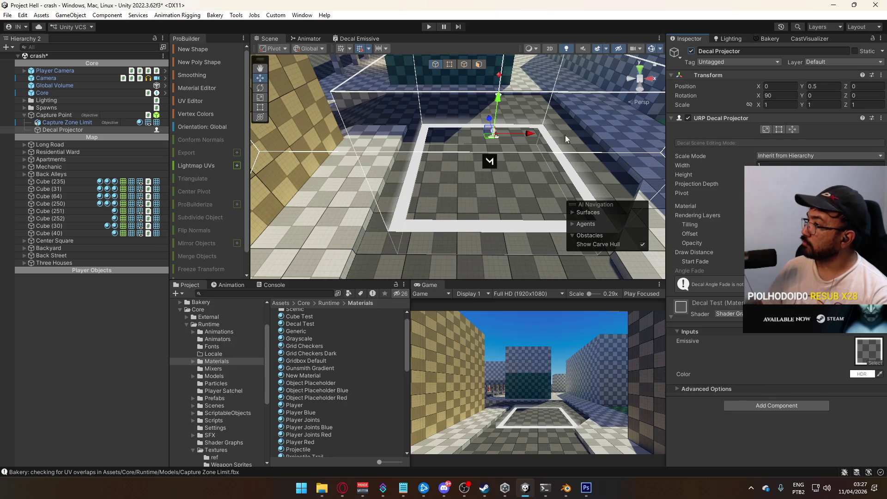
drag(493, 137, 415, 110)
click(779, 130)
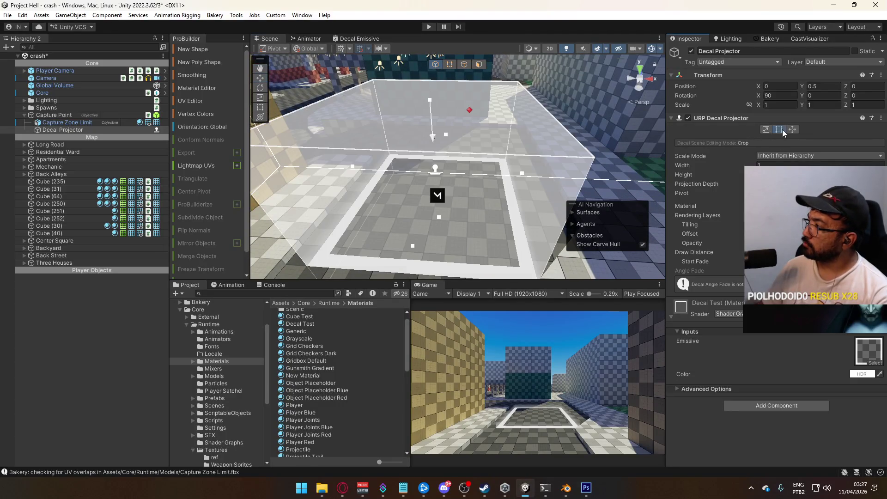
scroll(521, 155, up, 5)
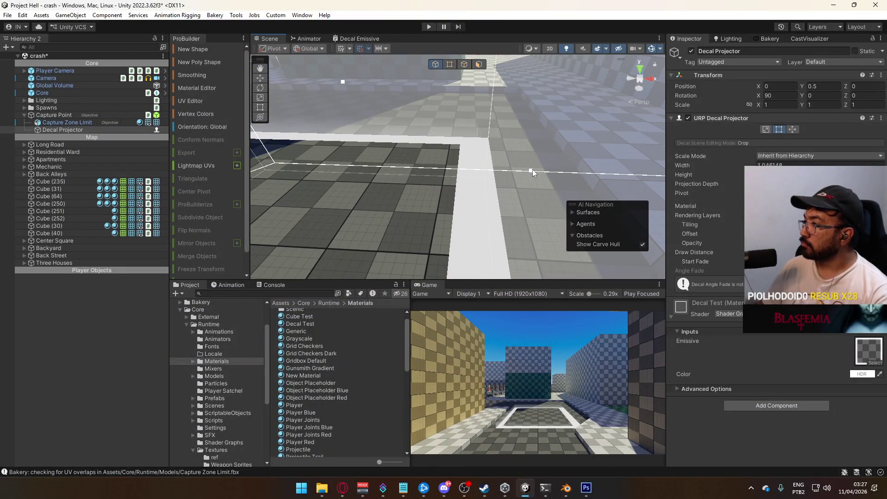
click(792, 129)
key(f)
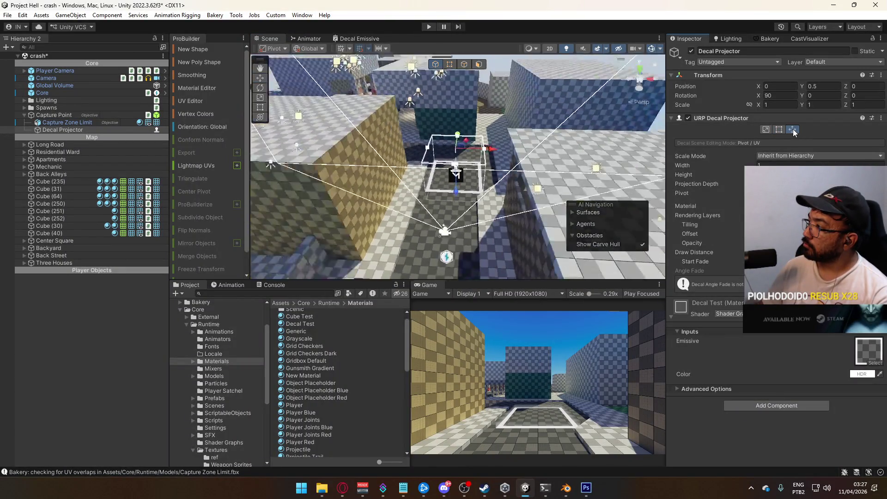
mouse_move(559, 171)
mouse_down()
mouse_move(499, 133)
mouse_move(513, 128)
mouse_up()
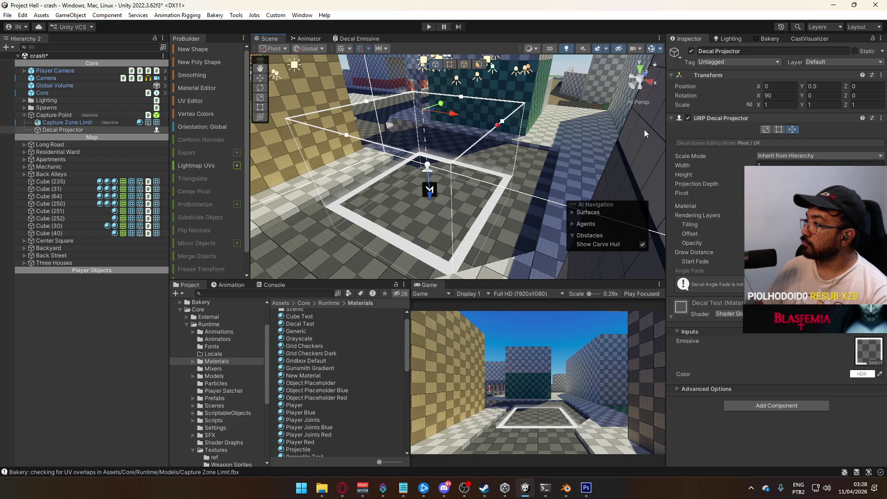
- Widen the decal's projection box and set its width to 1.05
click(767, 130)
drag(492, 187, 505, 184)
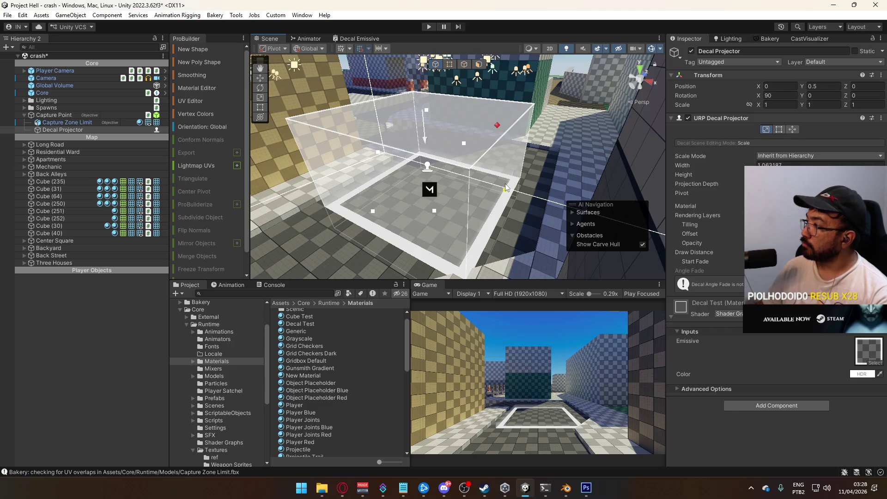
click(778, 165)
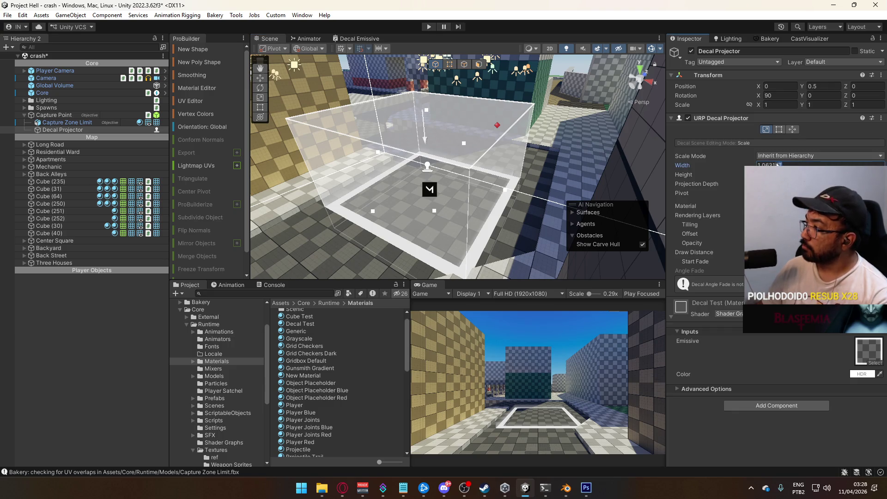
text(1.05)
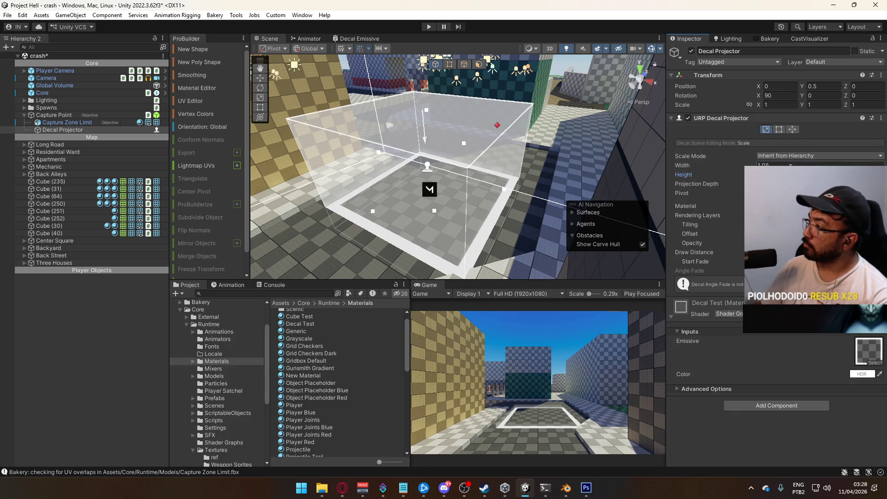
key(Return)
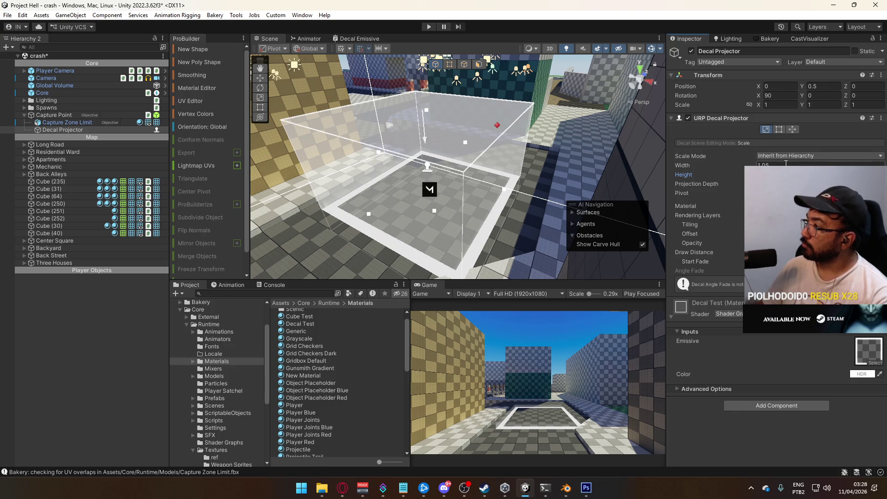
- Frame the decal projector box on the floor in the Scene view, switching between Crop and Pivot/UV modes
mouse_move(584, 190)
mouse_down()
mouse_move(358, 176)
mouse_move(300, 194)
mouse_up()
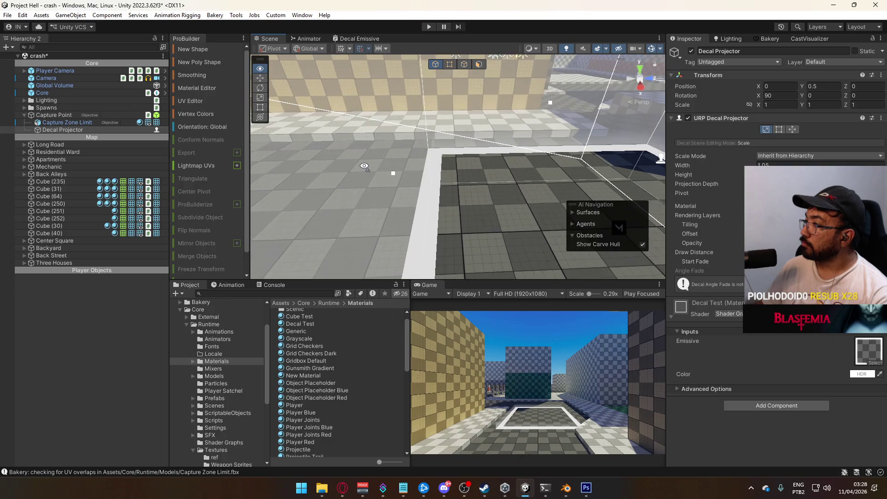
click(782, 132)
drag(517, 171, 483, 184)
key(f)
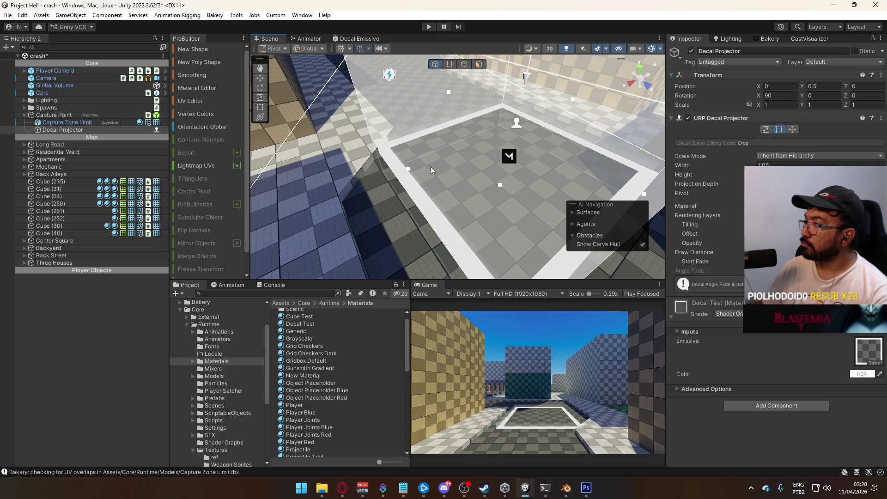
click(791, 132)
drag(549, 152, 408, 130)
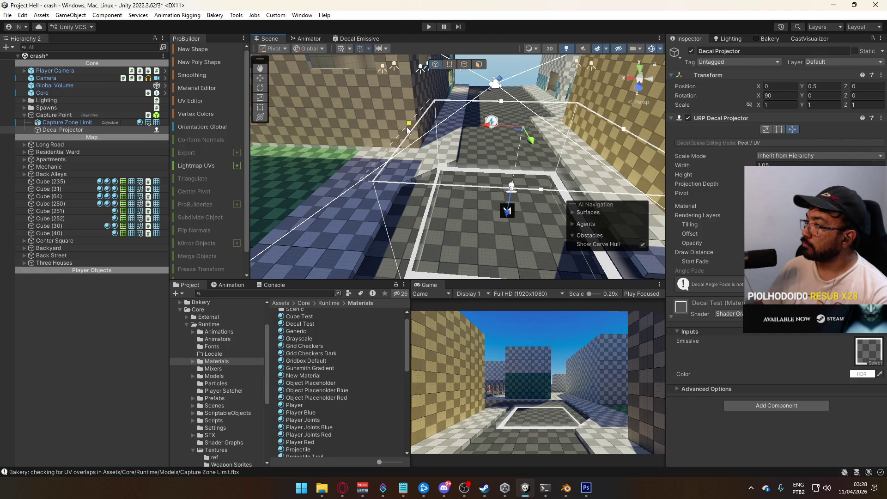
mouse_move(406, 132)
mouse_down()
mouse_move(464, 172)
mouse_move(456, 192)
mouse_move(556, 188)
mouse_up()
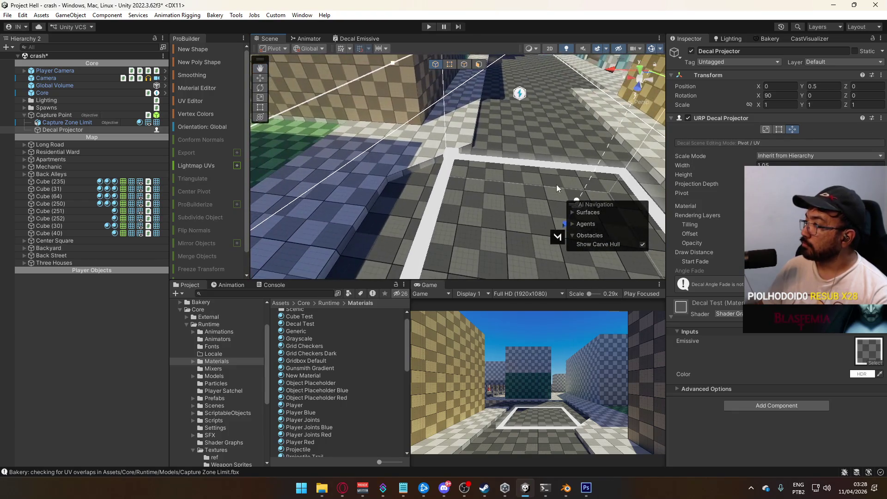
- Adjust the decal's HDR colour, trying darker and white before settling on a red swatch
click(872, 375)
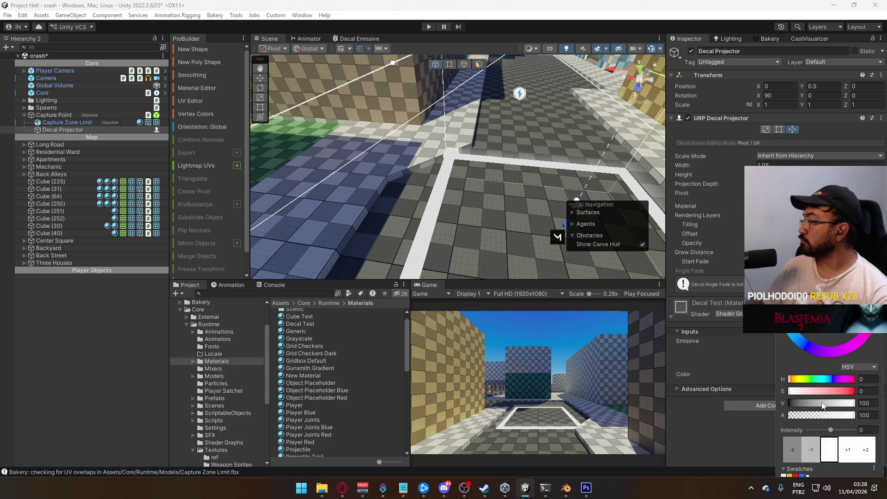
click(794, 403)
mouse_move(554, 208)
mouse_down()
mouse_move(482, 212)
mouse_move(397, 138)
mouse_move(475, 184)
mouse_move(503, 248)
mouse_move(538, 205)
mouse_move(518, 194)
mouse_move(556, 185)
mouse_up()
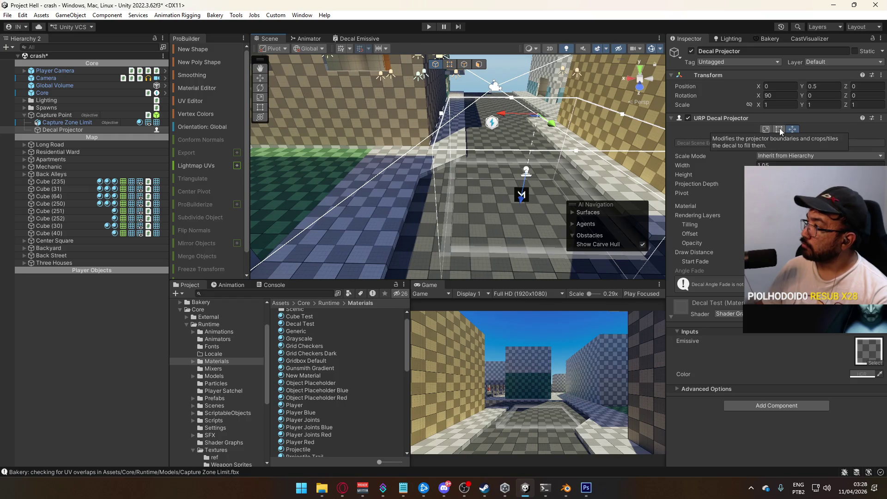
click(780, 128)
mouse_move(448, 171)
mouse_down()
mouse_move(453, 130)
mouse_move(473, 128)
mouse_up()
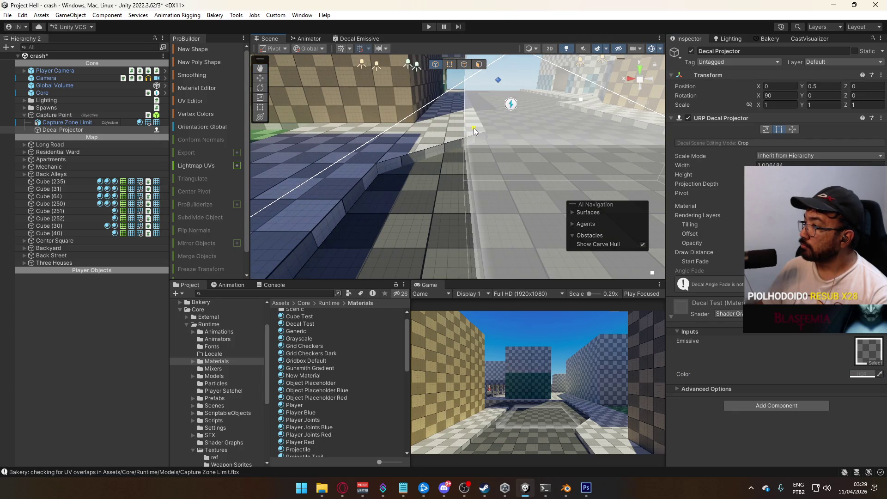
scroll(536, 174, down, 3)
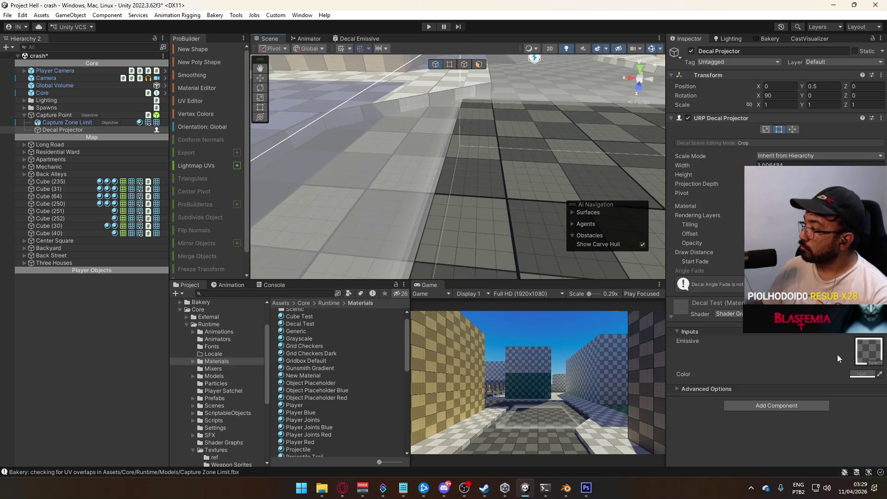
click(867, 375)
drag(822, 393, 857, 391)
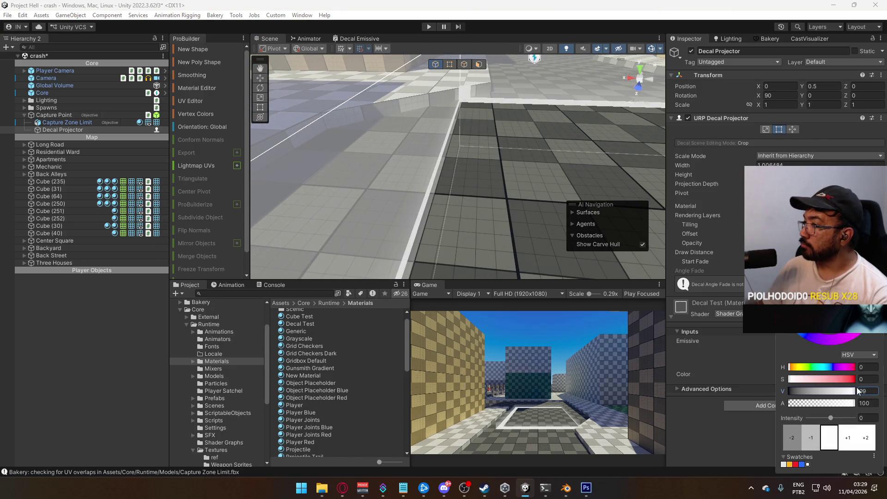
key(Return)
key(f)
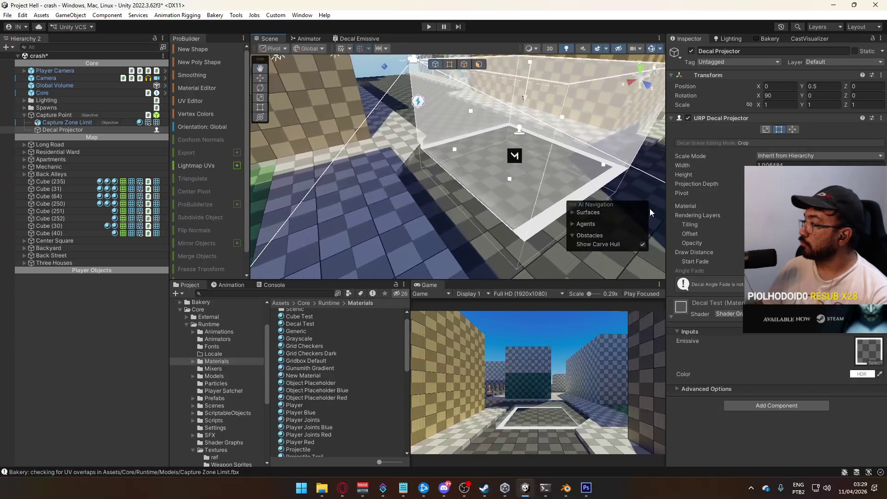
click(863, 375)
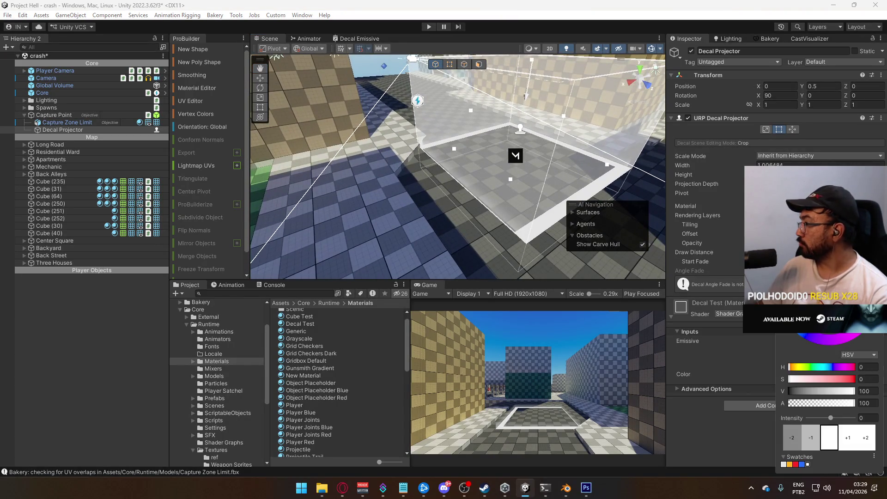
click(794, 464)
- Trim the red decal's crop width to roughly 1 to match the boundary
mouse_move(504, 185)
mouse_down()
mouse_move(401, 253)
mouse_move(660, 190)
mouse_up()
drag(710, 178, 780, 173)
drag(546, 191, 440, 223)
mouse_move(452, 193)
mouse_down()
mouse_move(464, 182)
mouse_move(450, 191)
mouse_up()
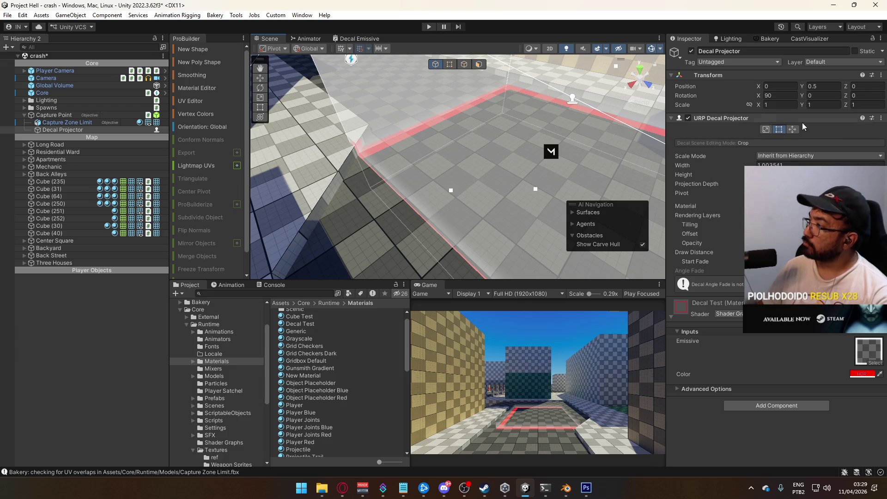
mouse_move(522, 121)
mouse_down()
mouse_move(405, 144)
mouse_move(499, 140)
mouse_move(455, 134)
mouse_move(461, 174)
mouse_move(415, 188)
mouse_move(397, 149)
mouse_move(400, 113)
mouse_up()
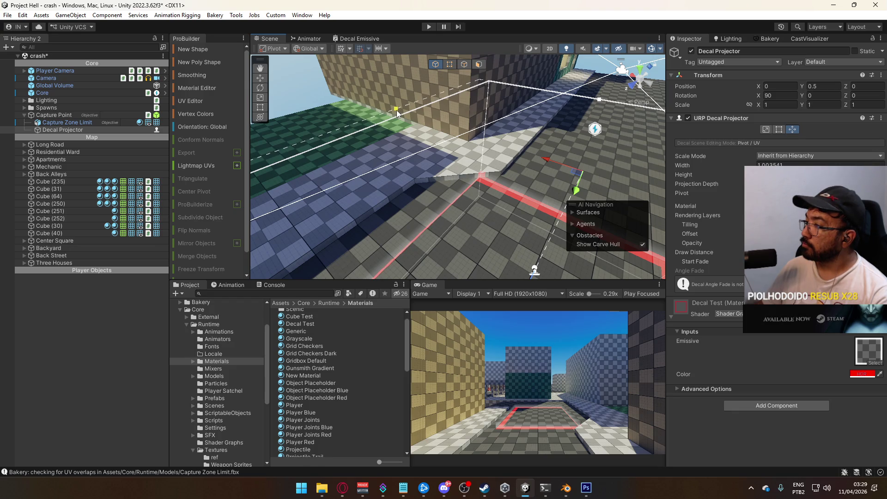
- In Pivot/UV mode, nudge the red decal box slightly right, fine-tuning its width to about 1.02
scroll(481, 198, up, 5)
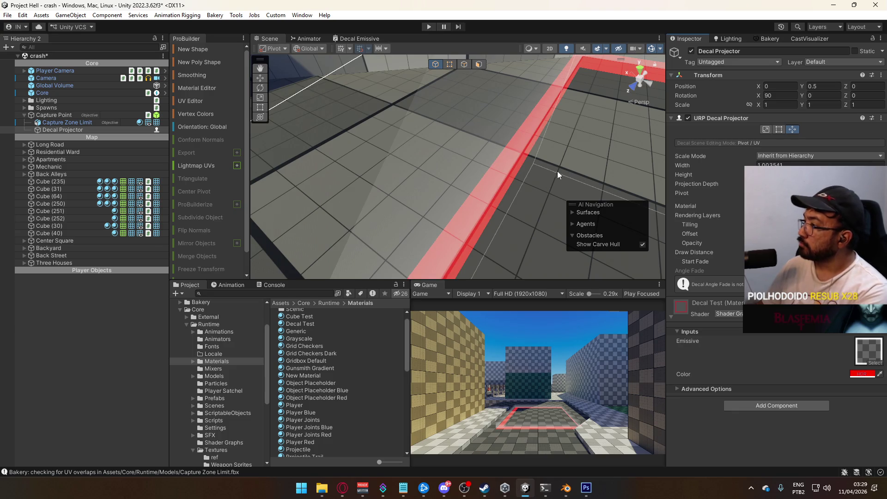
drag(557, 171, 601, 157)
click(779, 129)
mouse_move(485, 185)
mouse_down()
mouse_move(421, 149)
mouse_move(418, 166)
mouse_move(462, 148)
mouse_move(436, 82)
mouse_move(421, 75)
mouse_up()
scroll(421, 148, up, 6)
click(793, 129)
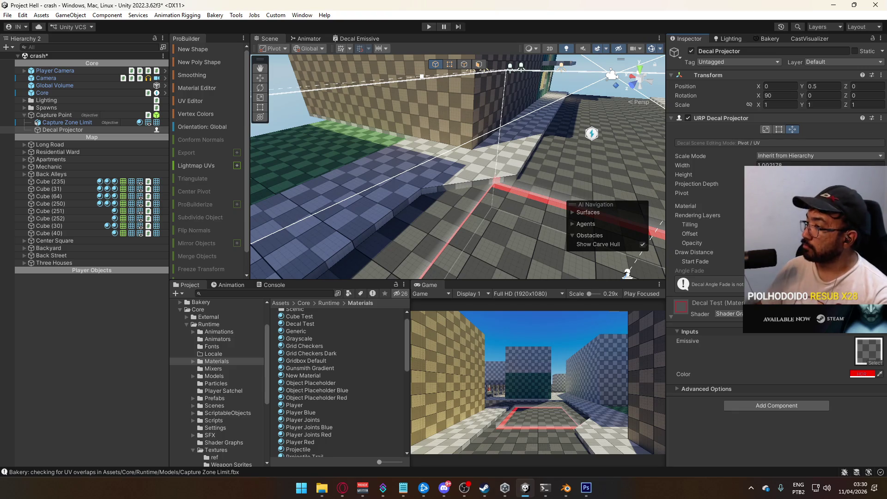
mouse_move(421, 76)
mouse_down()
mouse_move(586, 252)
mouse_move(481, 214)
mouse_move(609, 229)
mouse_move(608, 195)
mouse_move(524, 191)
mouse_up()
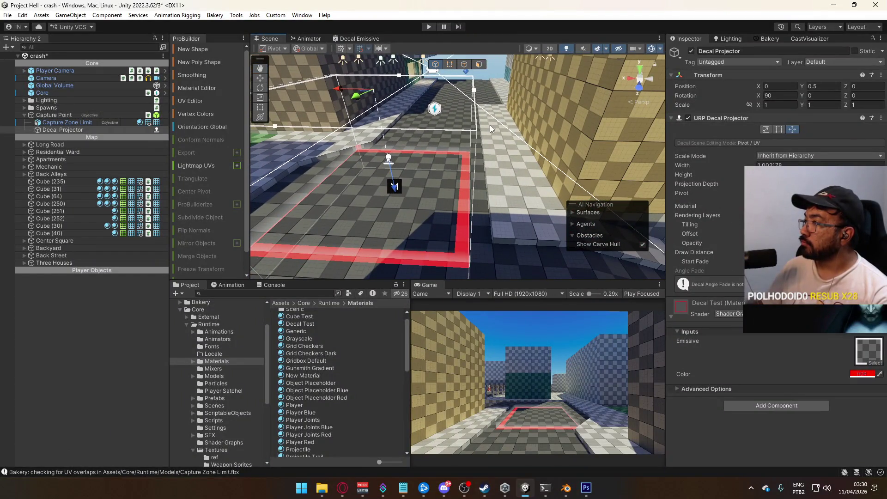
drag(478, 87, 480, 91)
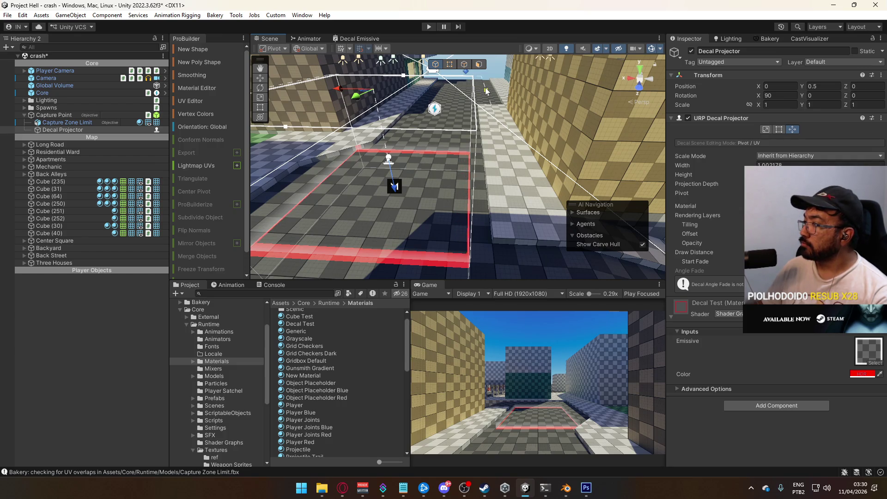
key(f)
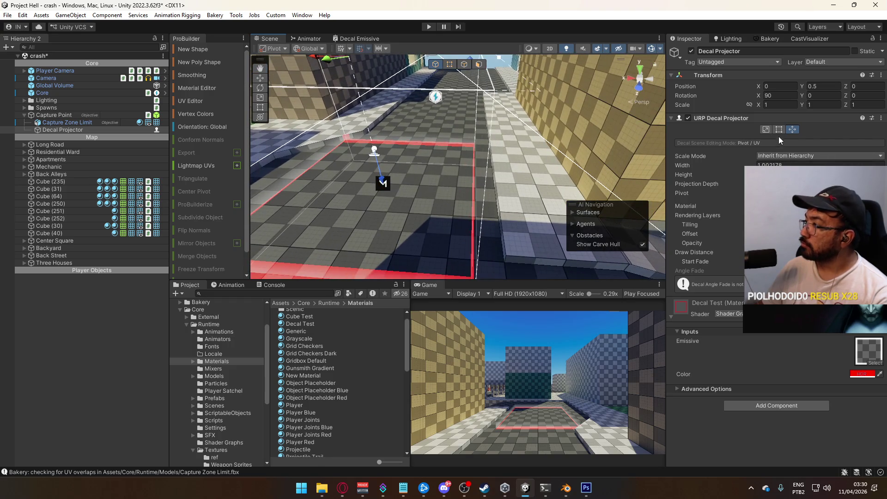
click(779, 129)
mouse_move(513, 159)
mouse_down()
mouse_move(524, 164)
mouse_move(468, 112)
mouse_move(441, 104)
mouse_move(439, 126)
mouse_move(473, 119)
mouse_move(449, 124)
mouse_move(501, 143)
mouse_move(445, 119)
mouse_up()
- Pull the decal box's left edge outward and adjust its cropped edge to about 1.02 wide
click(794, 128)
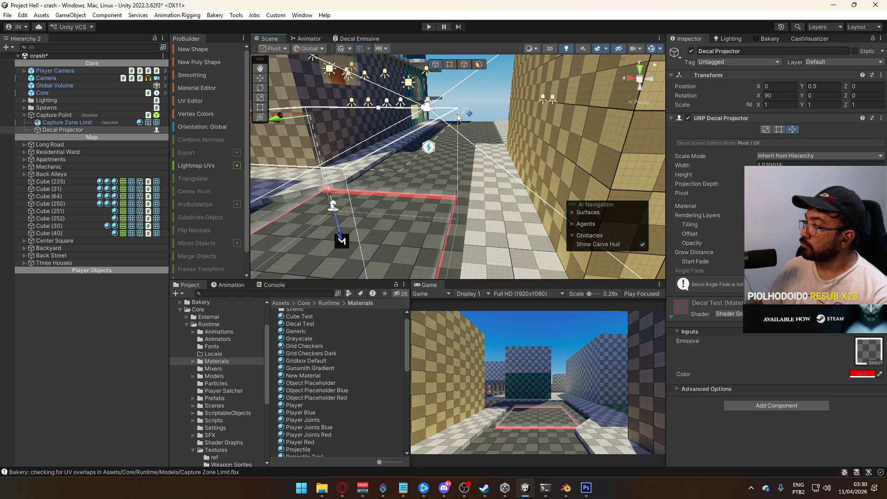
mouse_move(455, 116)
mouse_down()
mouse_move(457, 148)
mouse_move(286, 192)
mouse_move(274, 184)
mouse_up()
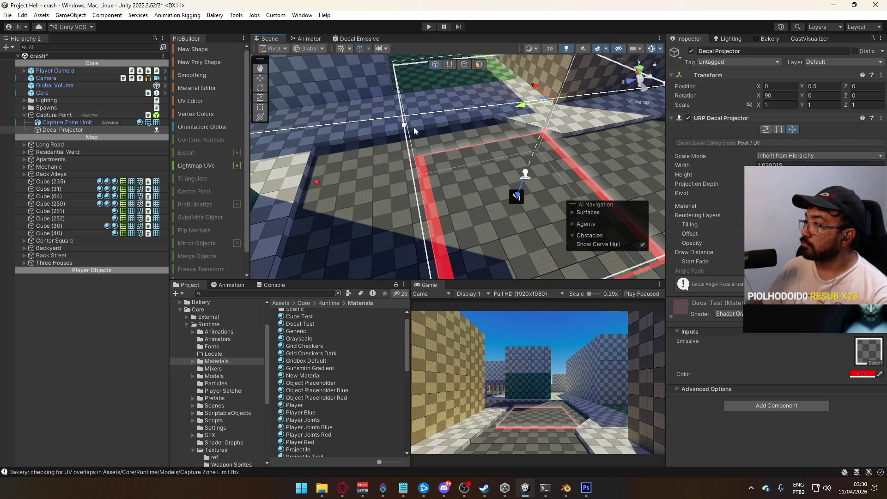
drag(406, 128, 386, 127)
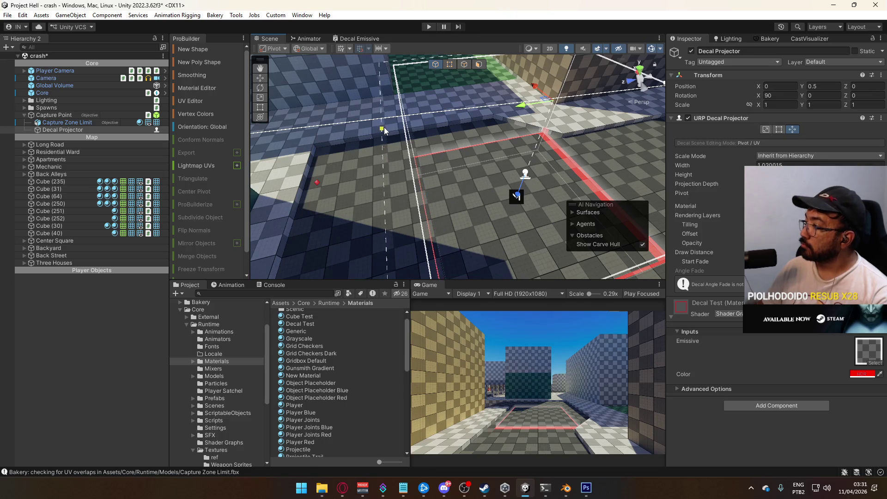
click(779, 130)
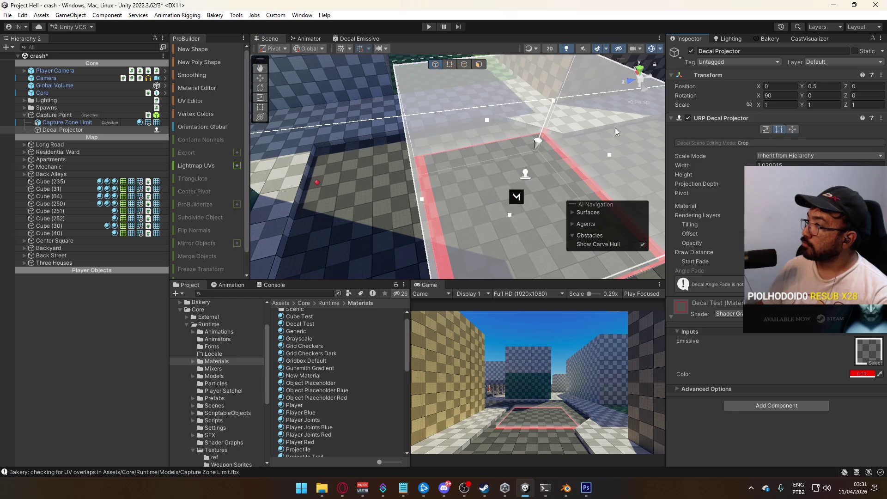
mouse_move(422, 196)
mouse_down()
mouse_move(394, 213)
mouse_move(389, 186)
mouse_move(387, 200)
mouse_move(434, 193)
mouse_move(543, 207)
mouse_move(434, 193)
mouse_up()
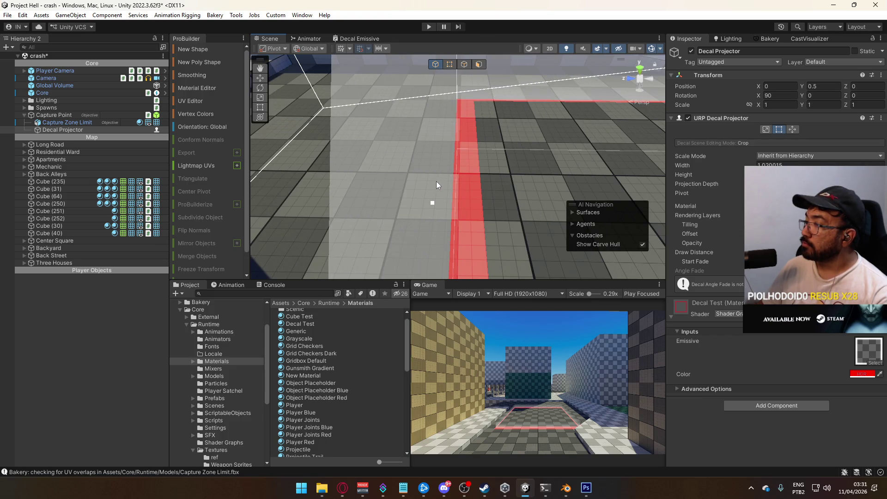
mouse_move(434, 203)
mouse_down()
mouse_move(497, 201)
mouse_move(420, 202)
mouse_move(437, 189)
mouse_move(455, 191)
mouse_up()
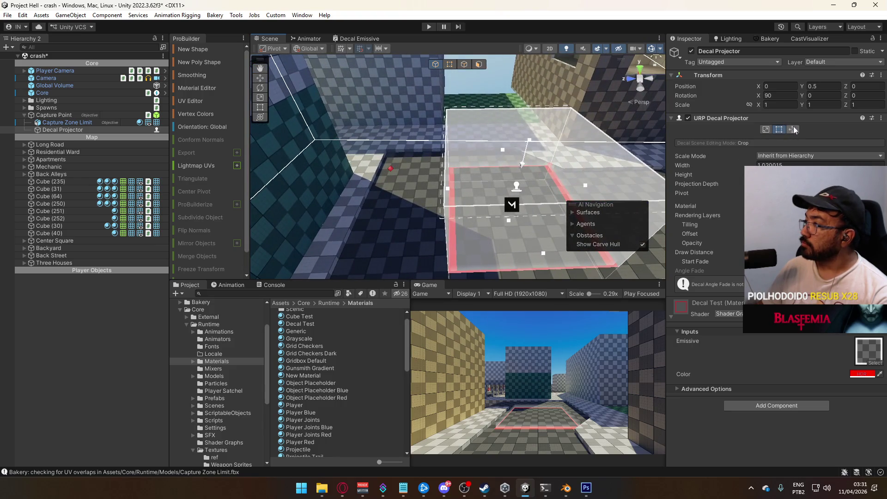
- Select and frame the Capture Point object, a 5 × 2 × 5 trigger box
click(792, 130)
scroll(465, 140, up, 5)
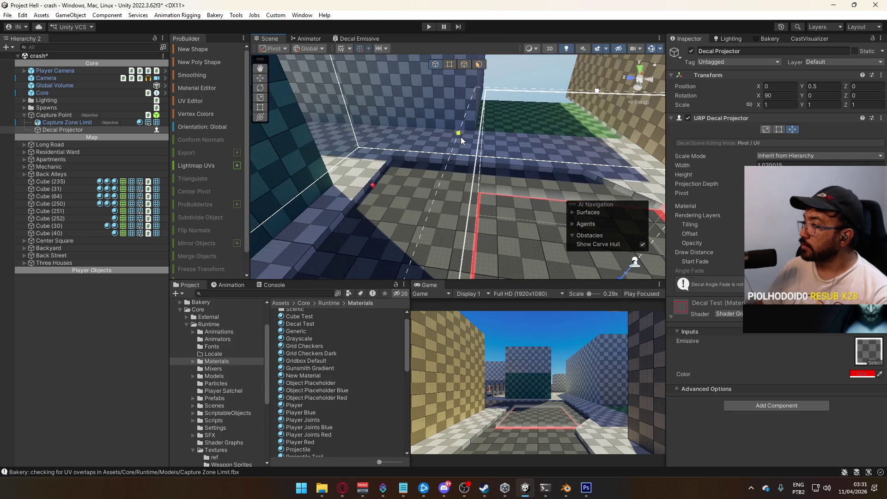
mouse_move(458, 137)
mouse_down()
mouse_move(609, 200)
mouse_move(581, 162)
mouse_move(470, 219)
mouse_move(442, 129)
mouse_move(90, 166)
mouse_up()
double_click(53, 115)
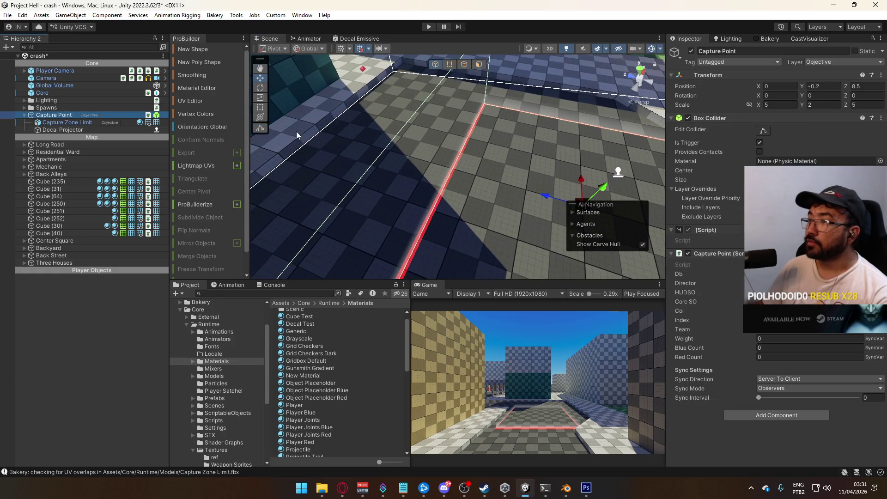
- Scale the Capture Point to 1 × 1 × 1 and move its Position Z to 8.6
drag(508, 161, 524, 159)
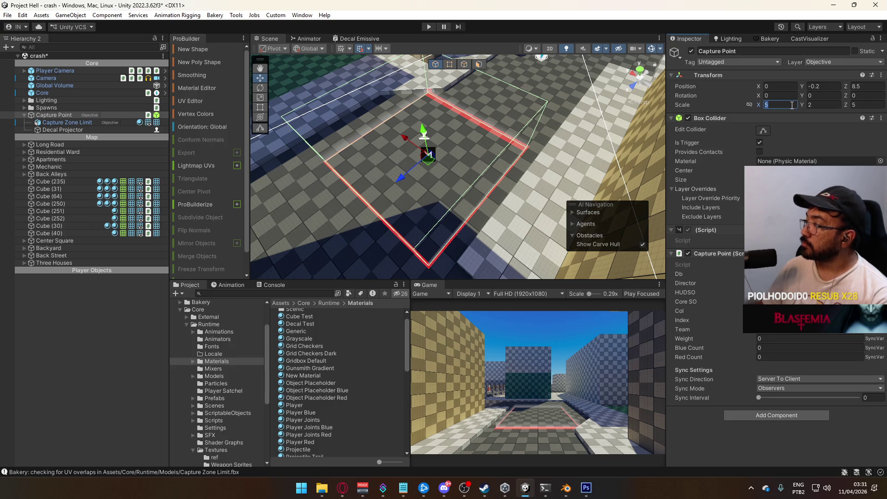
text(1)
key(Tab)
key(Tab)
text(1)
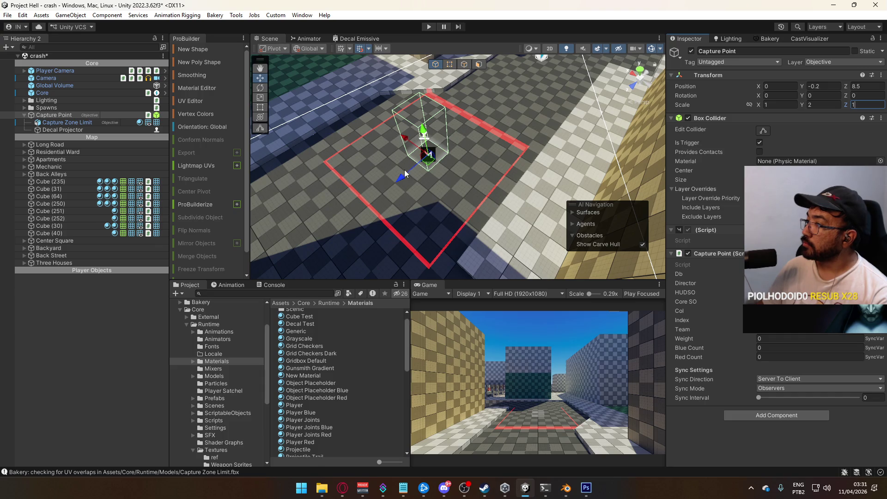
click(403, 173)
click(404, 176)
mouse_move(404, 176)
mouse_down()
mouse_move(364, 146)
mouse_move(351, 171)
mouse_move(319, 192)
mouse_move(462, 204)
mouse_move(472, 194)
mouse_move(278, 176)
mouse_move(300, 134)
mouse_up()
key(f)
text(1)
key(Return)
key(f)
mouse_move(402, 185)
alt+mouse_down()
mouse_move(394, 190)
mouse_move(575, 236)
mouse_move(489, 237)
mouse_move(519, 206)
mouse_move(668, 187)
alt+mouse_up()
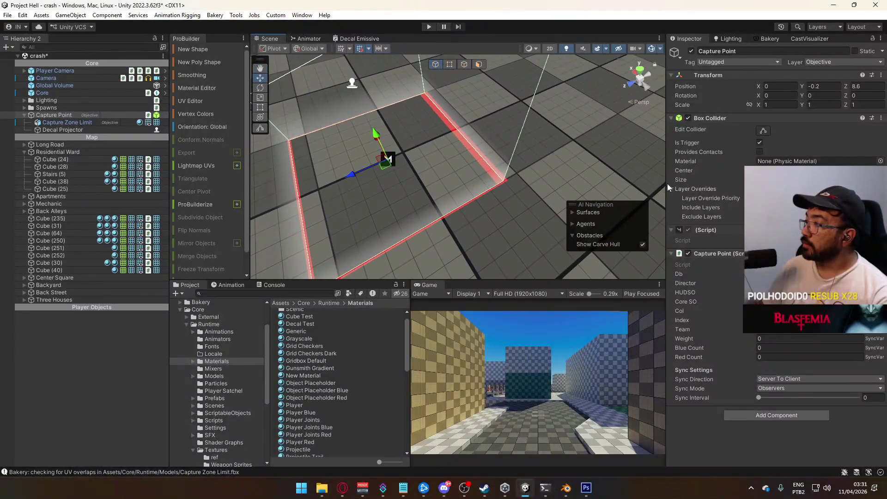
- Set the Decal Projector's width to 1
click(78, 130)
click(785, 165)
text(1)
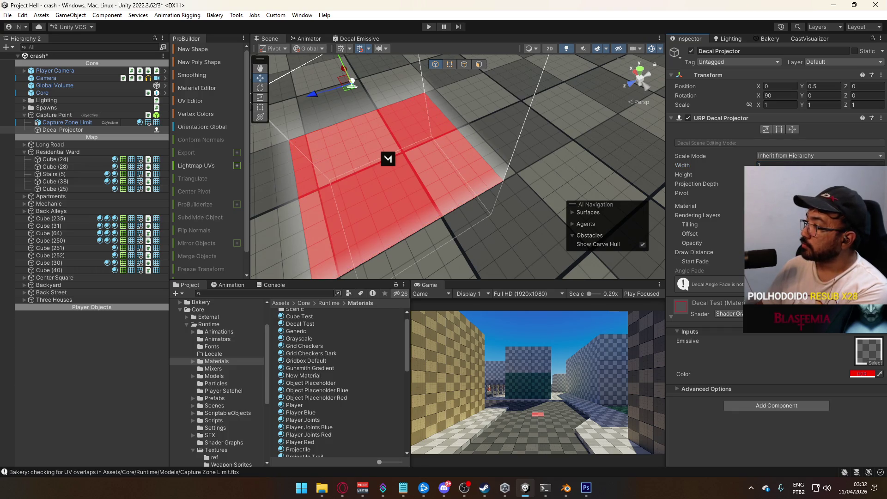
- Widen the decal box very slightly with the Crop edit mode handles
drag(526, 131, 623, 138)
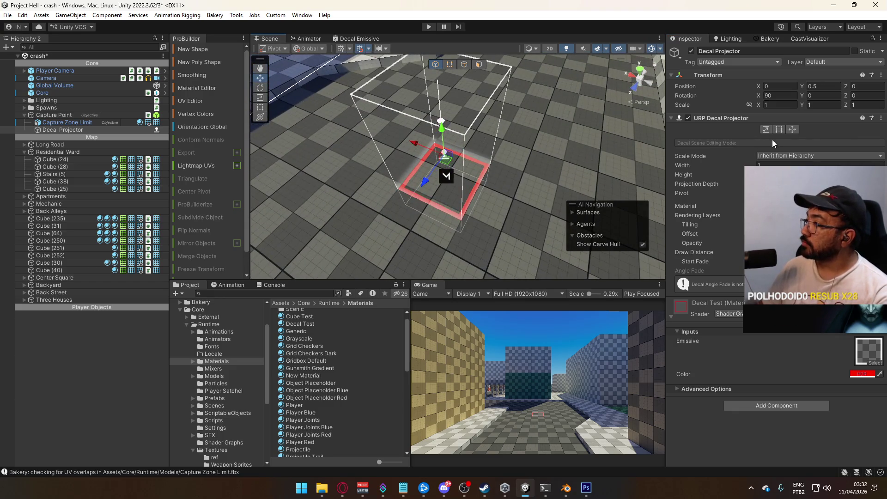
click(781, 130)
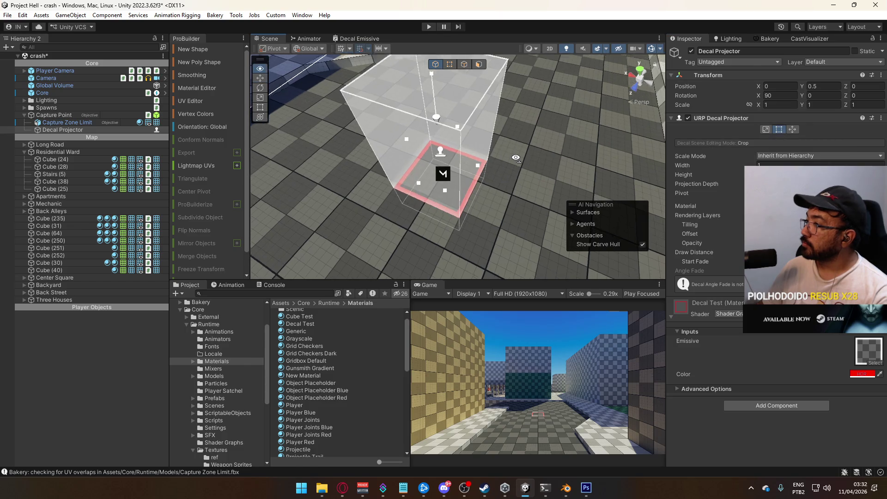
scroll(516, 158, up, 5)
mouse_move(463, 138)
mouse_down()
mouse_move(489, 134)
mouse_move(422, 118)
mouse_move(524, 148)
mouse_move(420, 109)
mouse_move(478, 103)
mouse_move(447, 106)
mouse_move(703, 147)
mouse_up()
click(768, 132)
drag(540, 143, 450, 109)
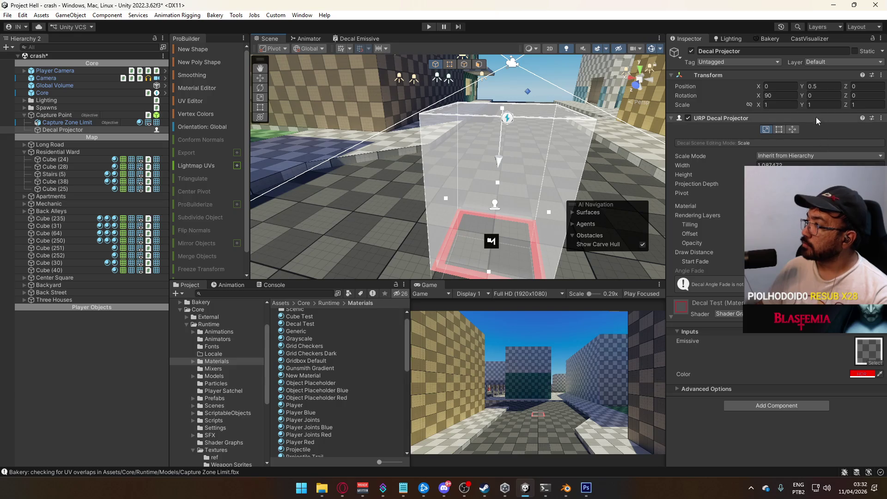
scroll(425, 94, up, 3)
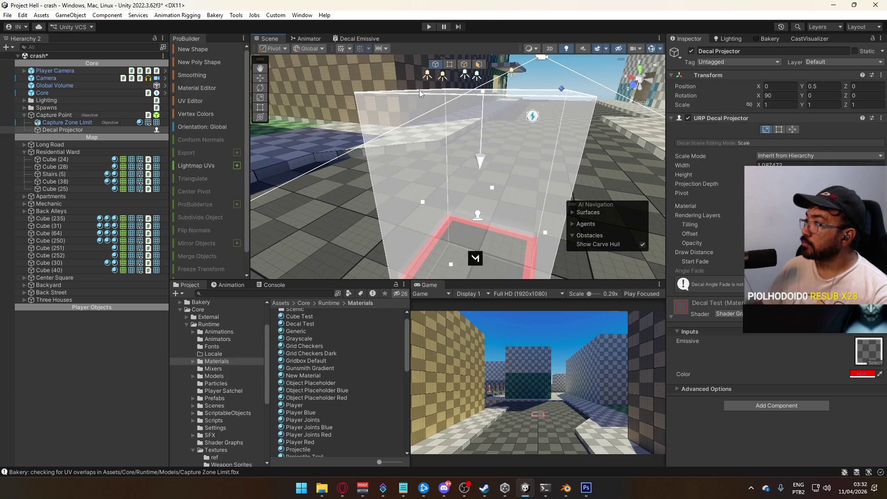
- Widen the decal box toward the left using the Pivot/UV edit mode
key(w)
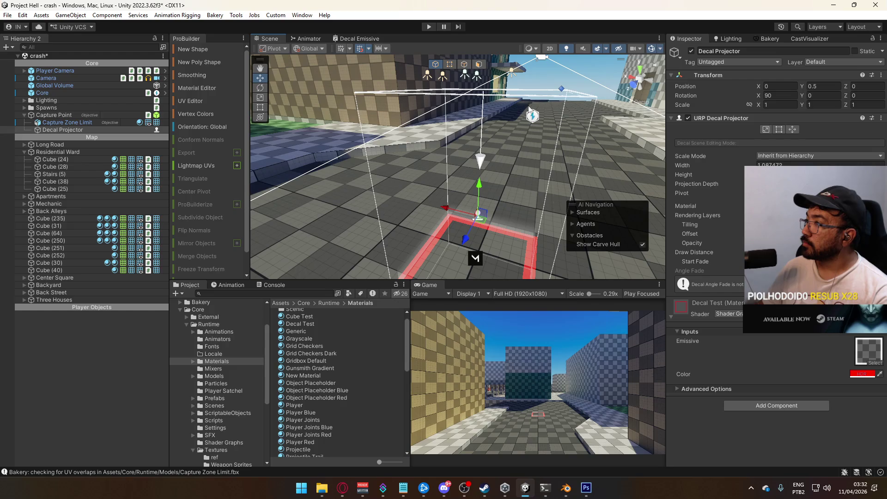
click(793, 129)
mouse_move(471, 211)
mouse_down()
mouse_move(456, 131)
mouse_move(466, 104)
mouse_up()
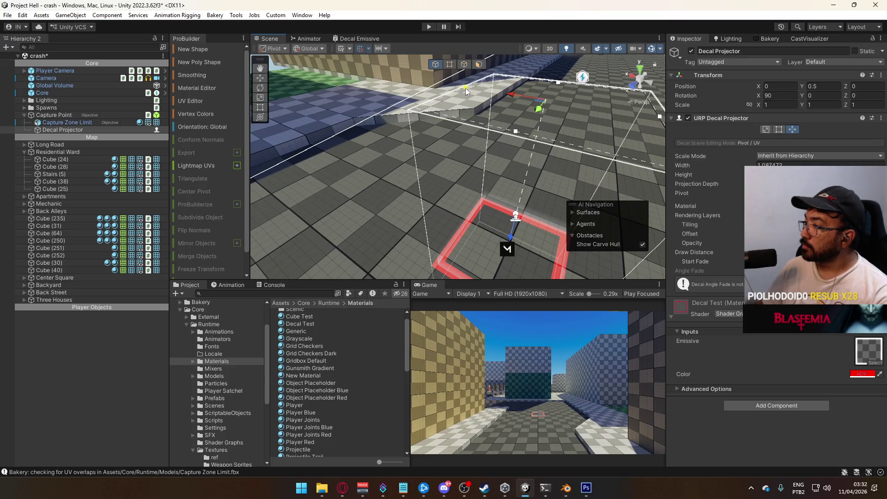
drag(465, 88, 446, 110)
drag(350, 110, 336, 113)
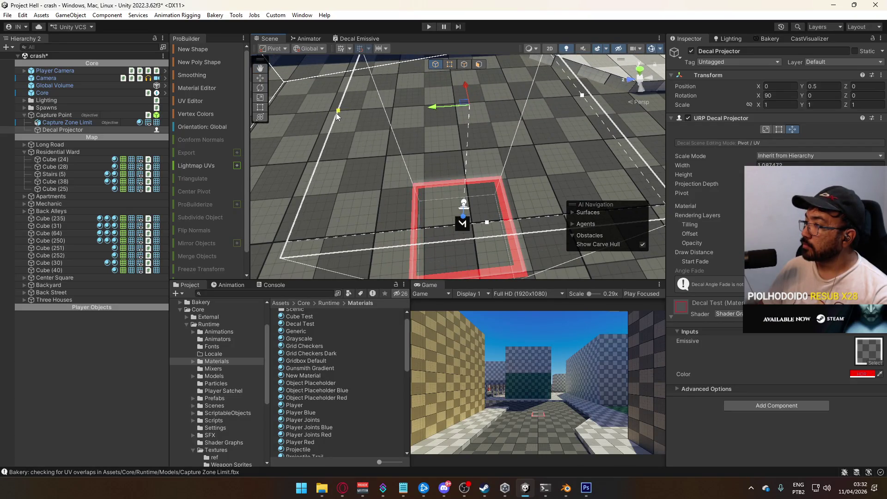
mouse_move(555, 97)
mouse_down()
mouse_move(483, 116)
mouse_move(415, 87)
mouse_up()
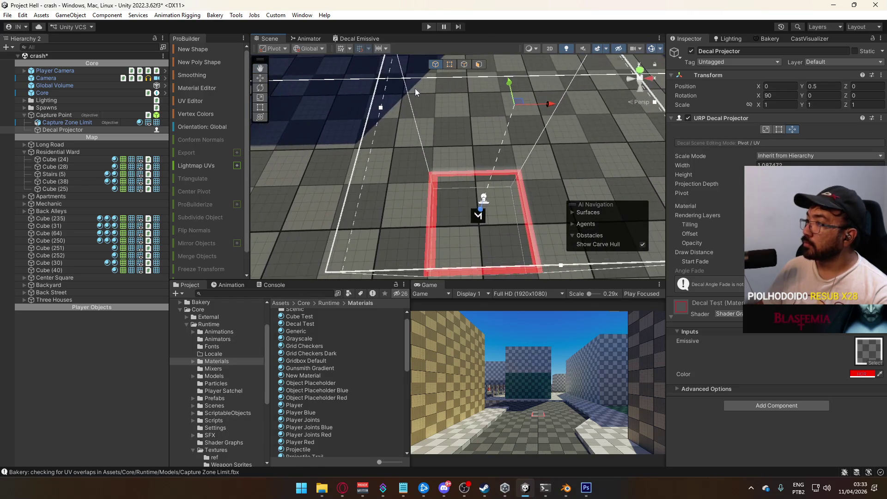
key(w)
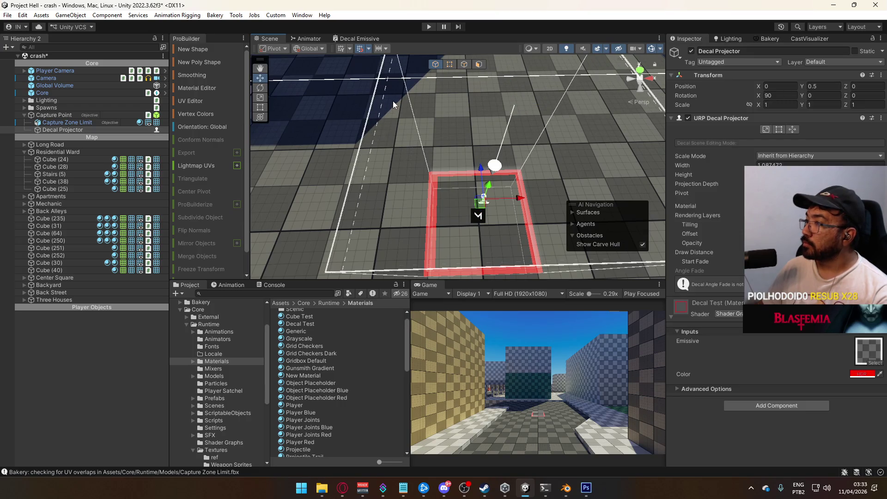
mouse_move(394, 88)
mouse_down()
mouse_move(439, 116)
mouse_move(476, 120)
mouse_up()
- Shift the decal's side edge left and crop its width to about 1.025
key(ctrl+KP_3)
scroll(417, 124, up, 5)
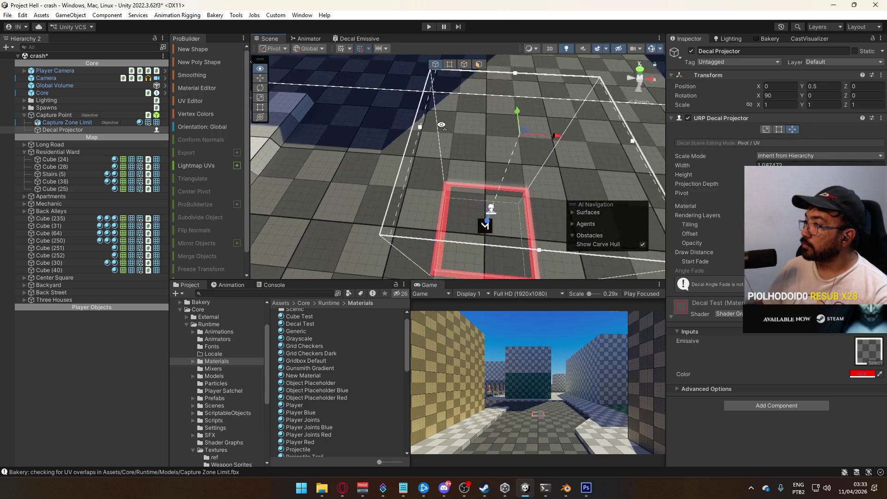
drag(416, 122, 410, 123)
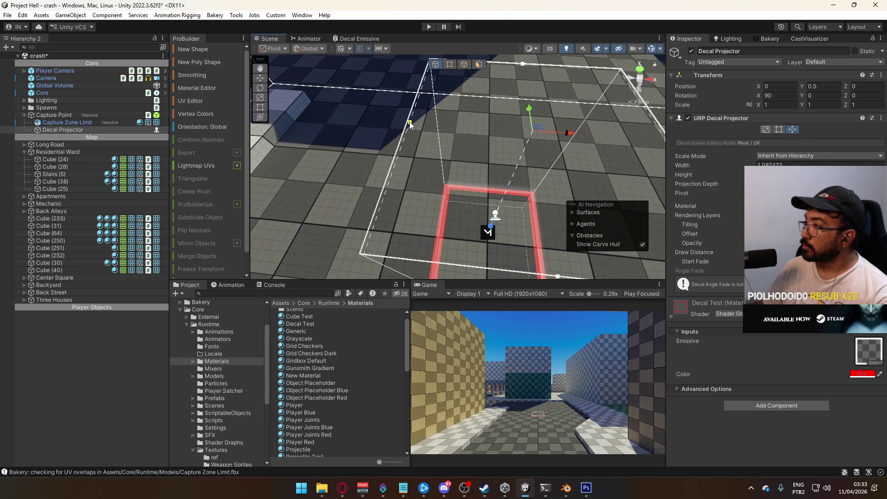
key(ctrl+KP_2)
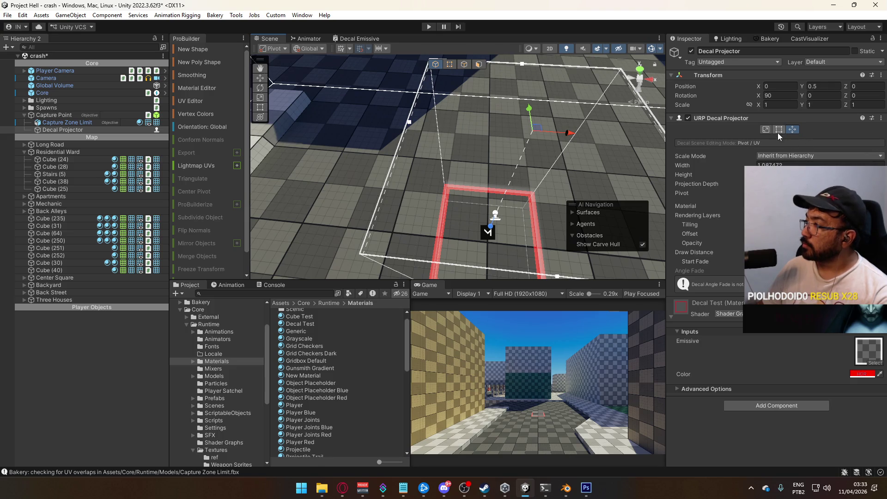
drag(447, 180, 406, 210)
mouse_move(425, 179)
mouse_down()
mouse_move(425, 187)
mouse_move(261, 169)
mouse_move(392, 147)
mouse_up()
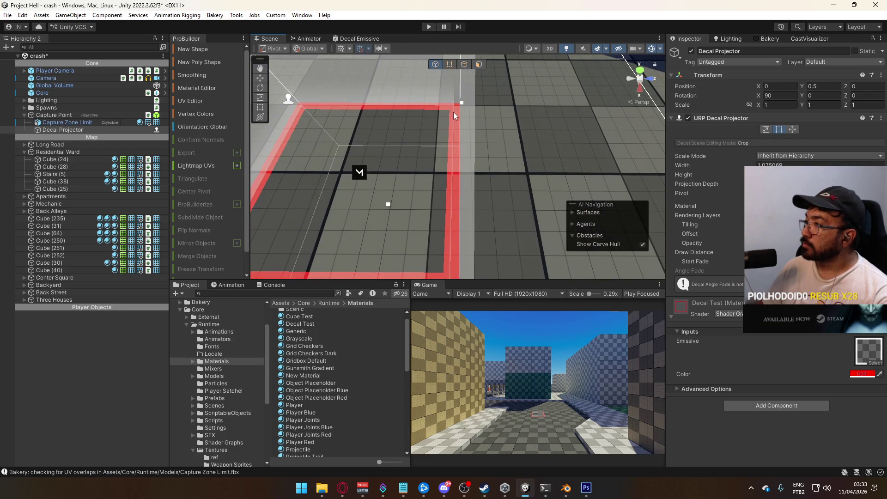
- Pull the decal's right crop edge inward to about 1.084 and check it from above
mouse_move(461, 105)
mouse_down()
mouse_move(395, 83)
mouse_move(377, 127)
mouse_up()
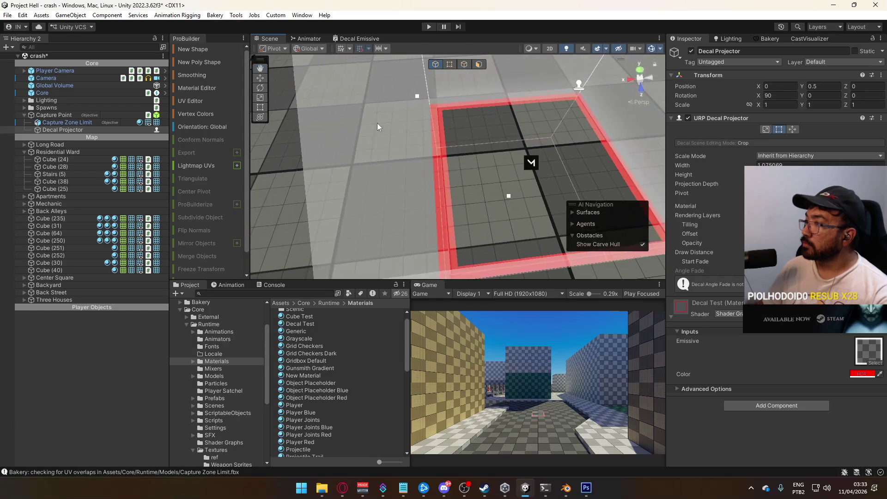
mouse_move(417, 97)
mouse_down()
mouse_move(618, 120)
mouse_move(652, 105)
mouse_up()
mouse_move(468, 131)
mouse_down()
mouse_move(443, 103)
mouse_move(428, 112)
mouse_move(437, 121)
mouse_move(416, 181)
mouse_up()
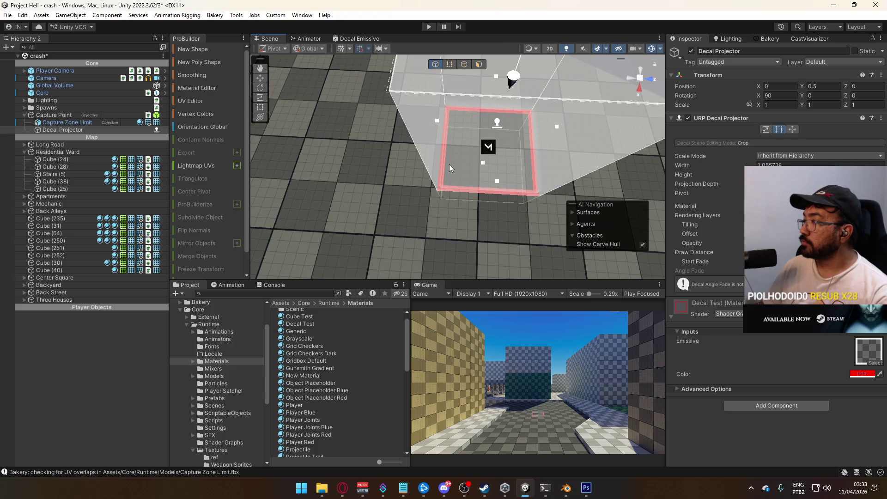
mouse_move(526, 176)
mouse_down()
mouse_move(396, 130)
mouse_move(443, 134)
mouse_up()
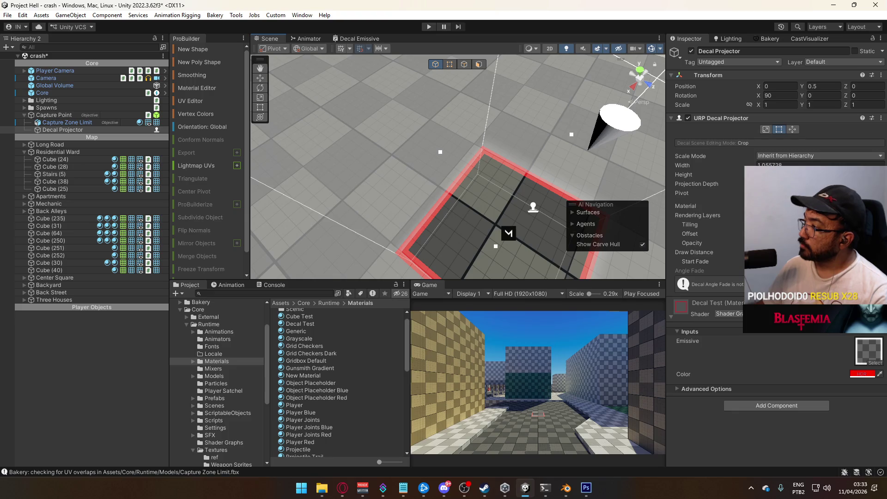
mouse_move(511, 111)
mouse_down()
mouse_move(354, 197)
mouse_move(347, 159)
mouse_move(502, 165)
mouse_up()
scroll(347, 159, down, 5)
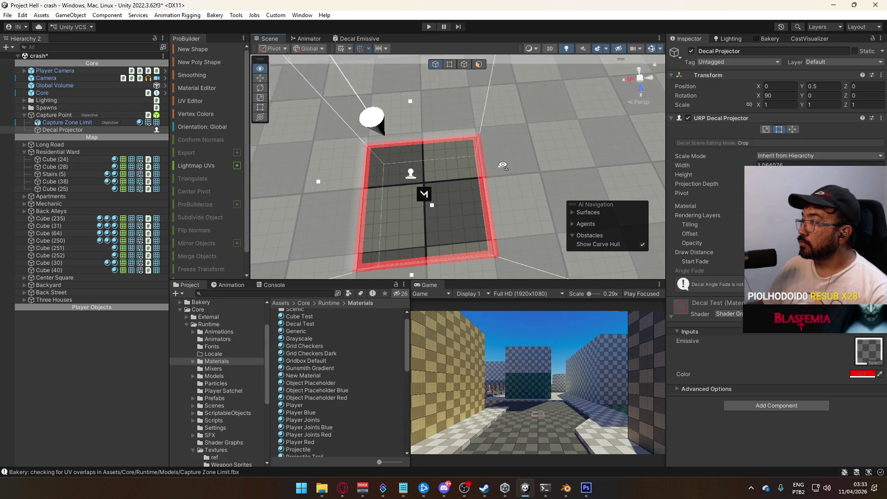
scroll(500, 169, up, 6)
- Collapse the decal material's settings and open the Decal Emissive shader graph
key(f)
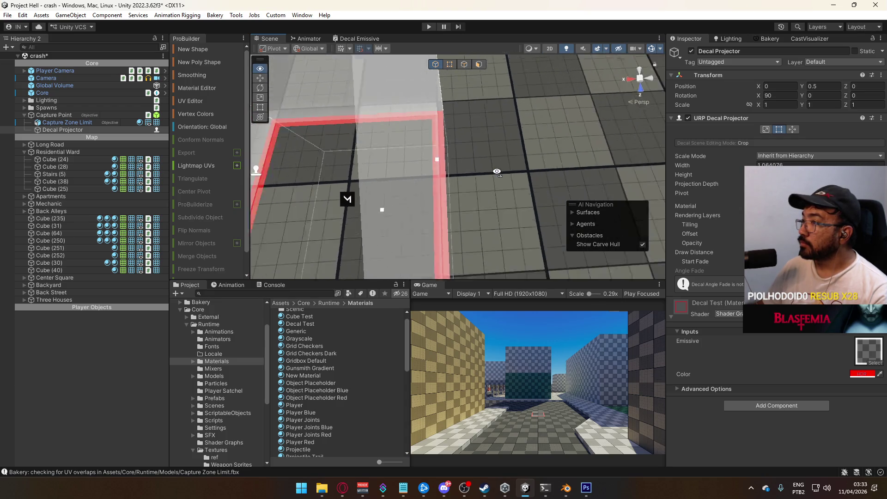
drag(499, 171, 502, 152)
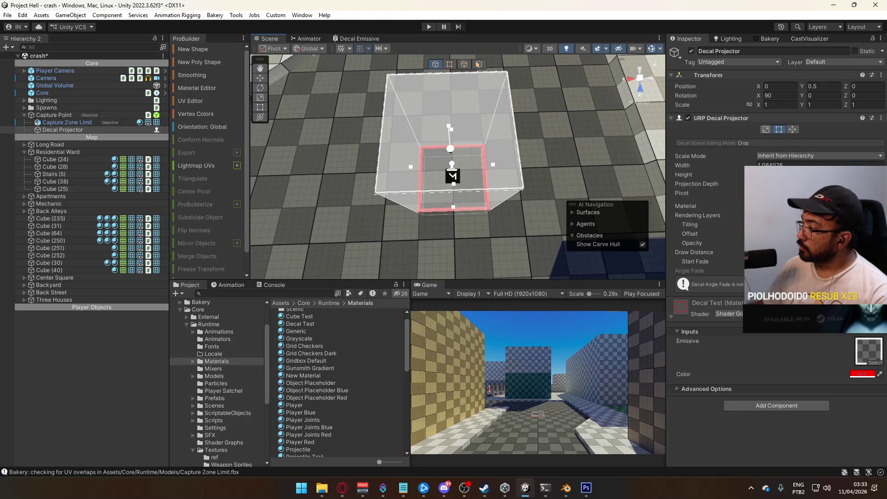
click(671, 316)
click(360, 39)
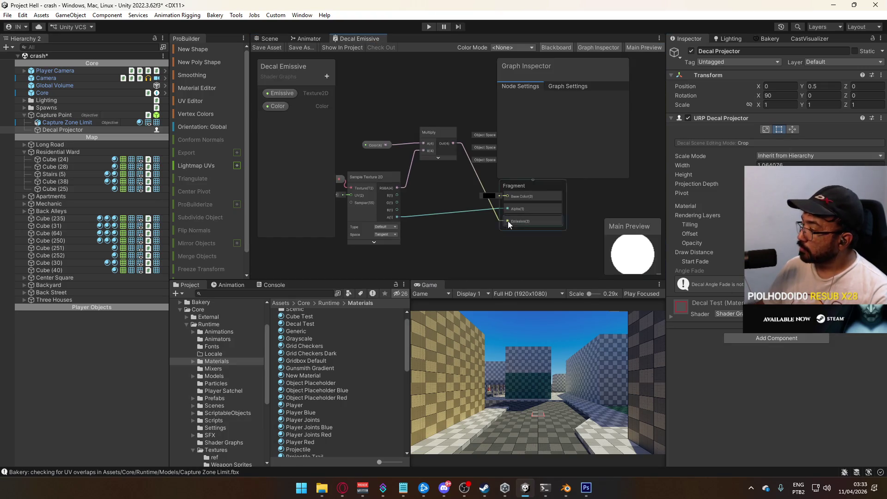
- Connect the Sample Texture's RGBA output to Base Color in the Decal Emissive graph
scroll(491, 199, up, 2)
mouse_move(459, 173)
mouse_down()
mouse_move(429, 224)
mouse_move(460, 204)
mouse_move(439, 192)
mouse_move(453, 195)
mouse_up()
drag(376, 202, 521, 213)
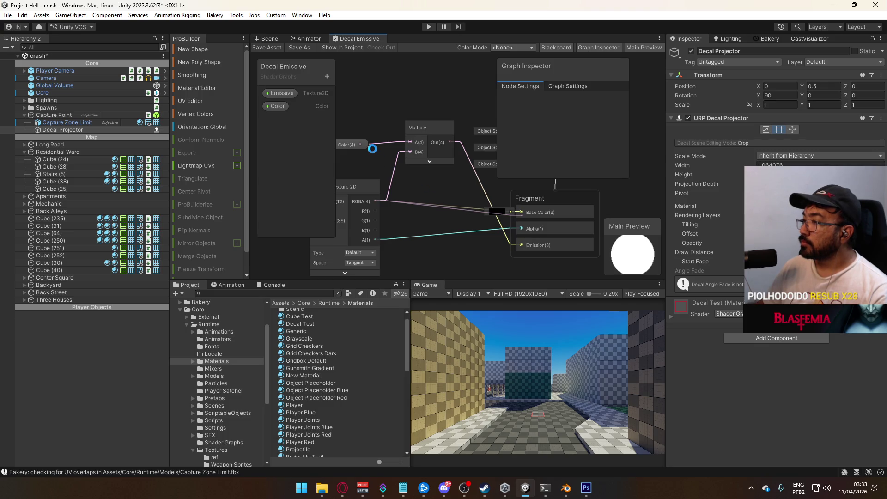
click(270, 38)
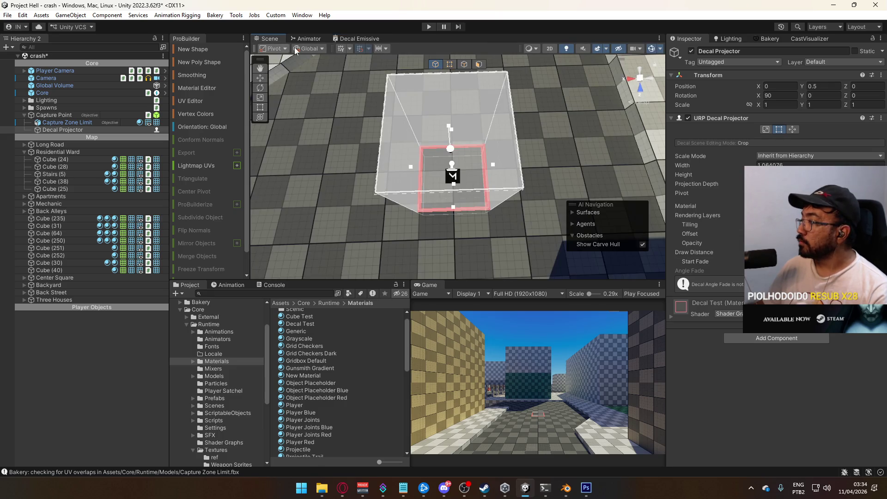
click(673, 317)
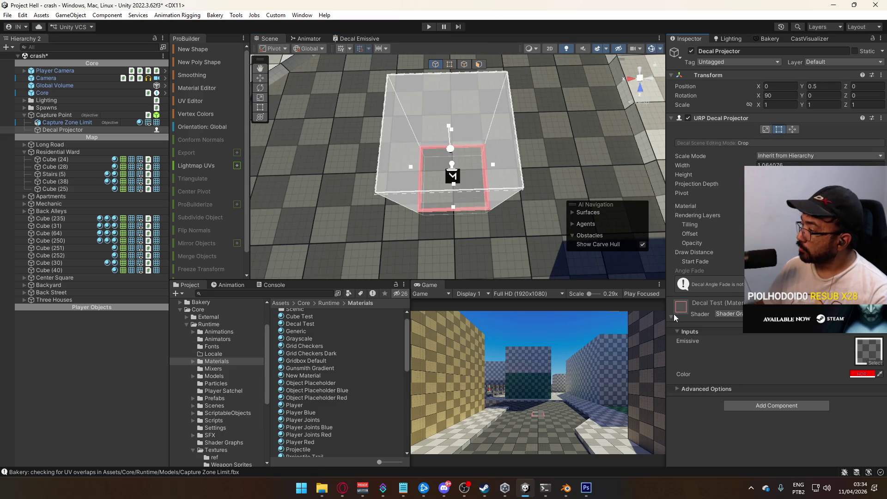
click(342, 40)
mouse_move(490, 182)
mouse_down()
mouse_move(500, 231)
mouse_move(515, 177)
mouse_move(475, 143)
mouse_move(485, 171)
mouse_up()
- Rename the Color property to Emission Color and add a new Color property above it
click(279, 107)
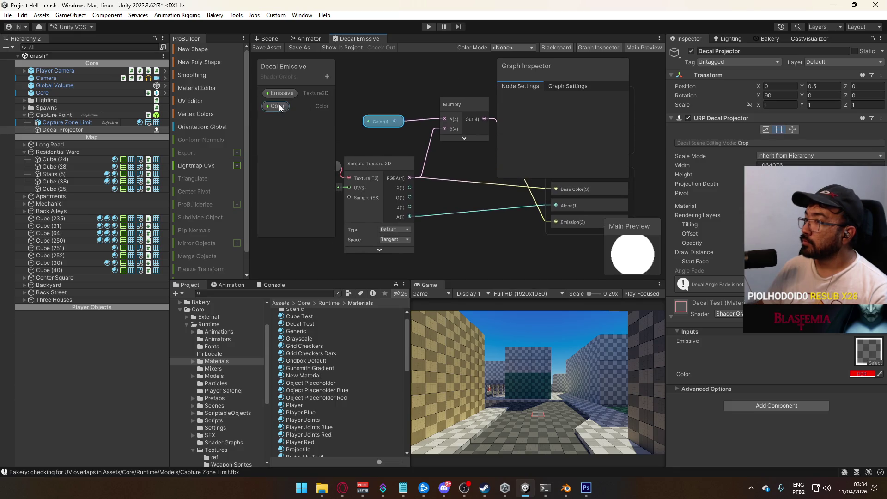
click(279, 108)
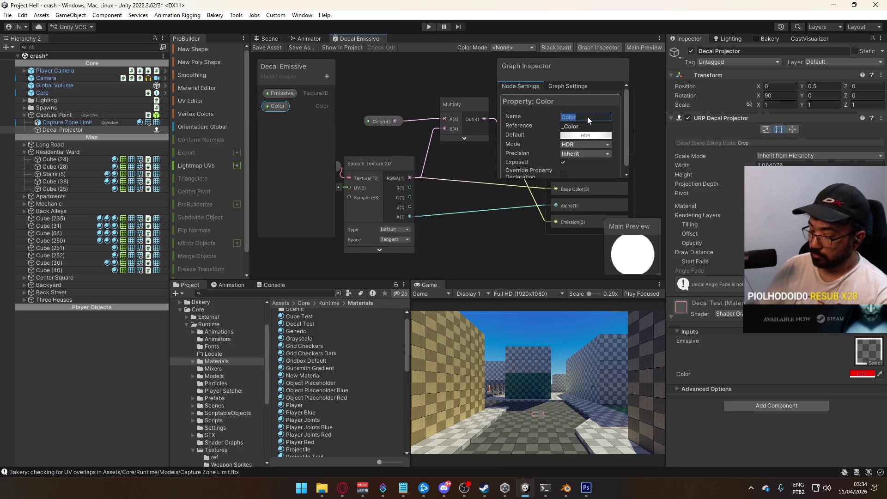
text(lor)
key(Return)
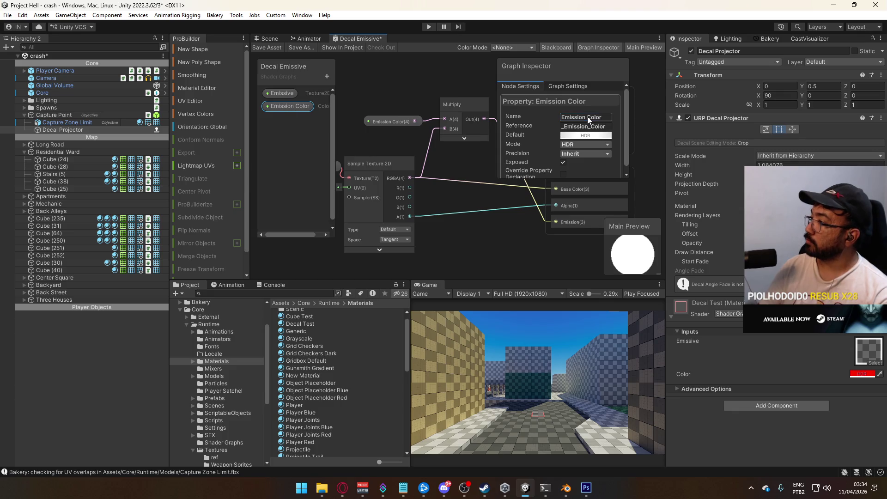
click(326, 76)
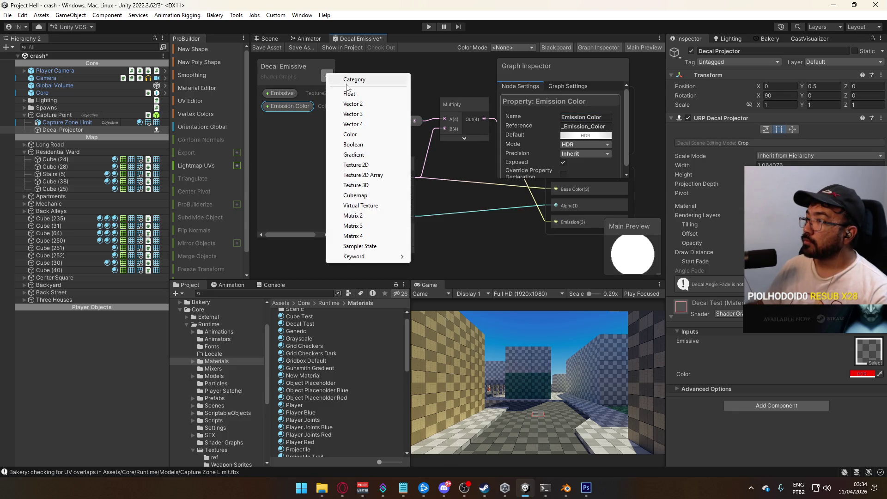
click(365, 136)
key(Return)
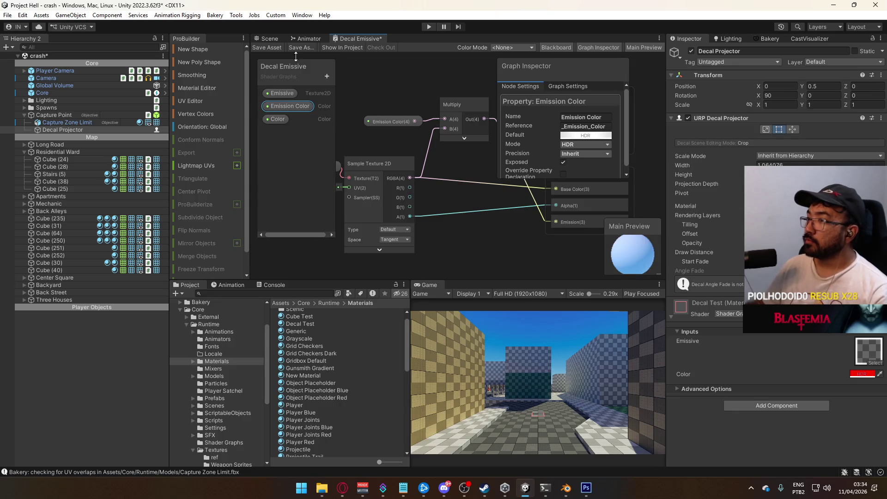
drag(277, 119, 290, 96)
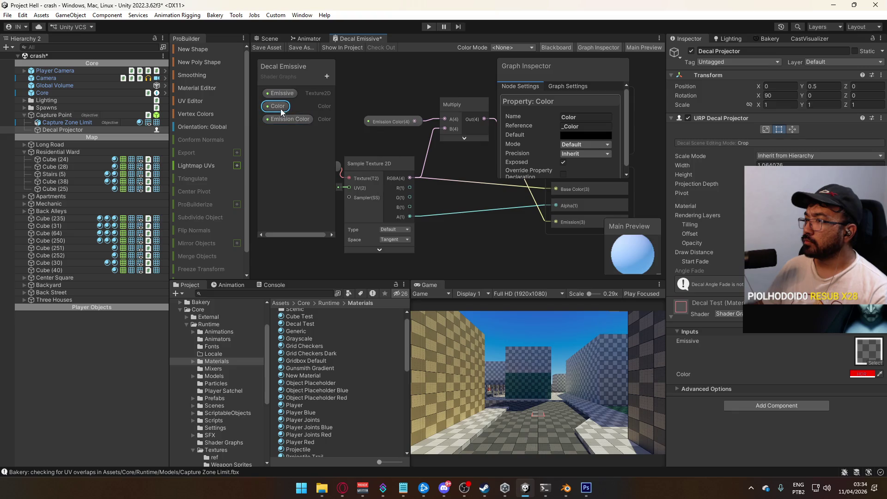
drag(446, 180, 459, 134)
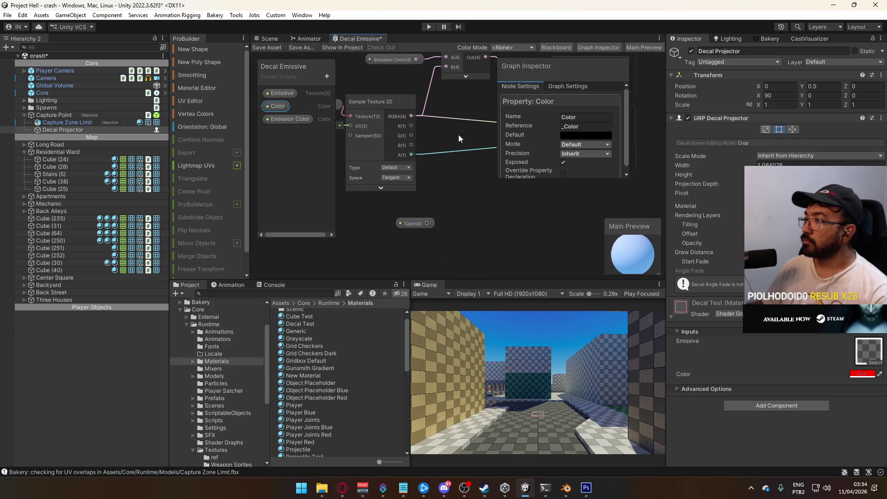
- Add a Multiply node combining texture RGBA and Color, feeding the Fragment output
right_click(472, 231)
click(528, 239)
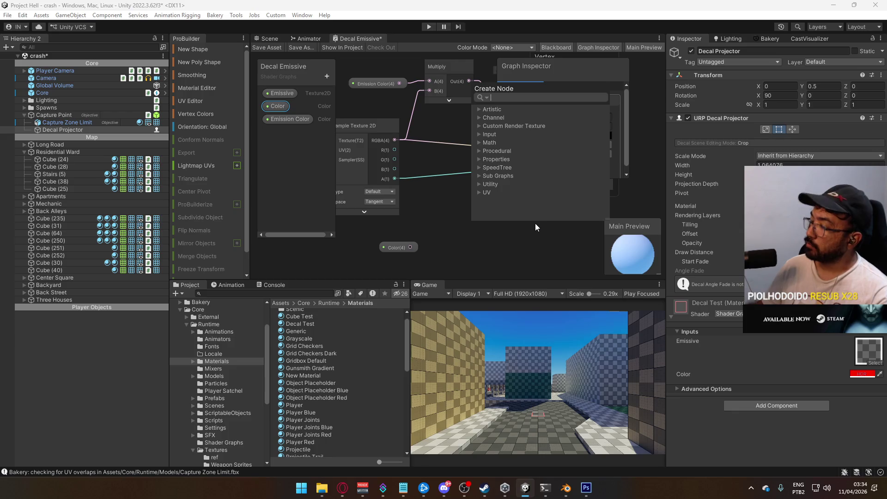
text(mul)
key(Return)
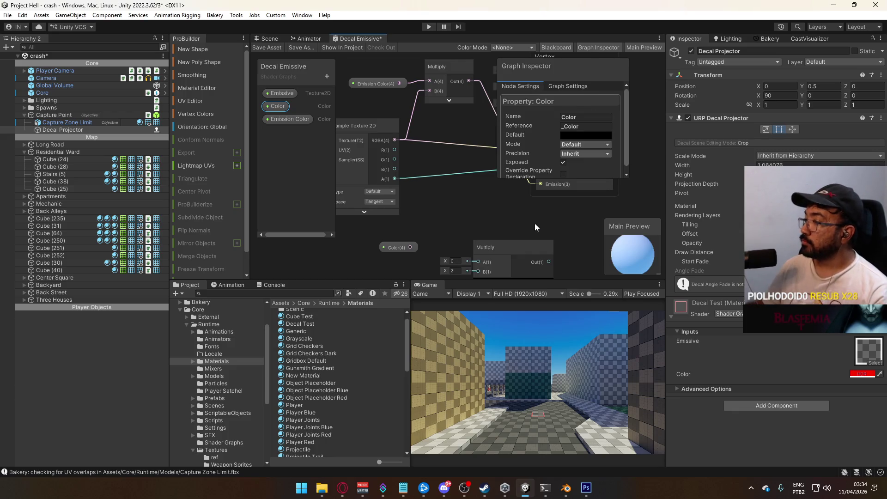
mouse_move(421, 230)
mouse_down()
mouse_move(477, 235)
mouse_move(494, 216)
mouse_move(484, 183)
mouse_up()
drag(404, 93, 478, 190)
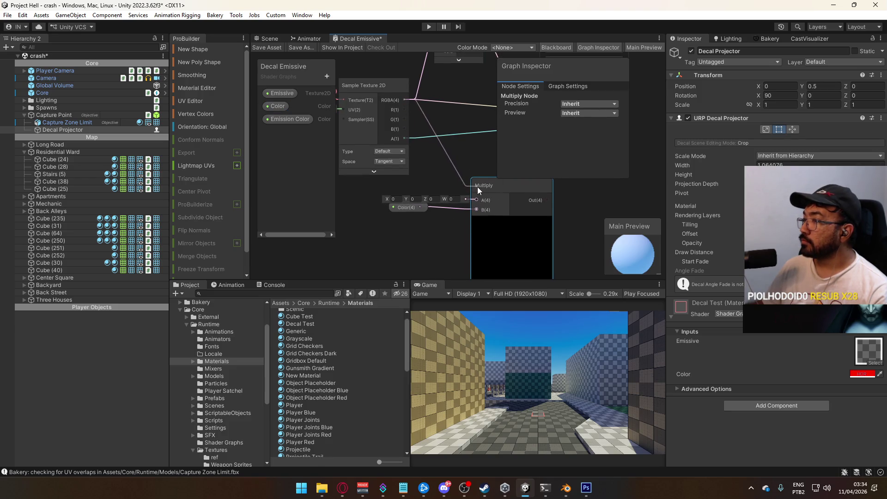
mouse_move(453, 154)
mouse_down()
mouse_move(356, 180)
mouse_move(376, 224)
mouse_move(380, 203)
mouse_move(369, 195)
mouse_up()
drag(463, 243, 472, 160)
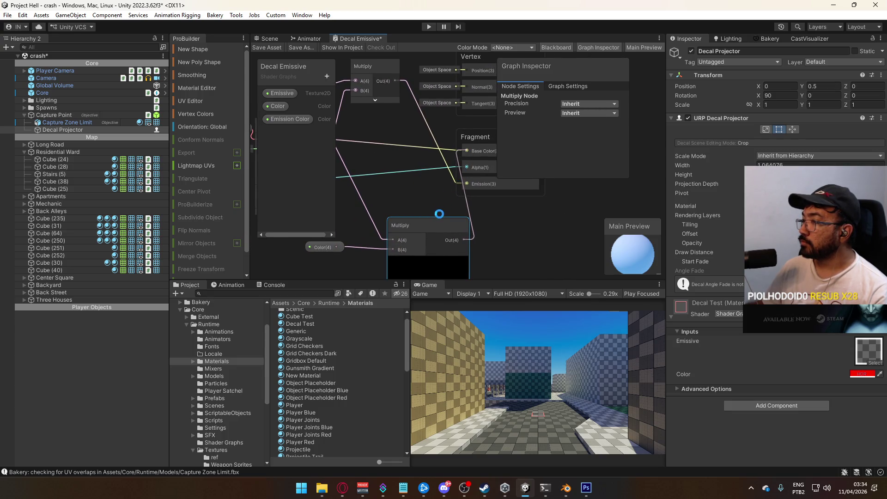
- Return to the Scene view and orbit around the decal
drag(423, 195, 500, 197)
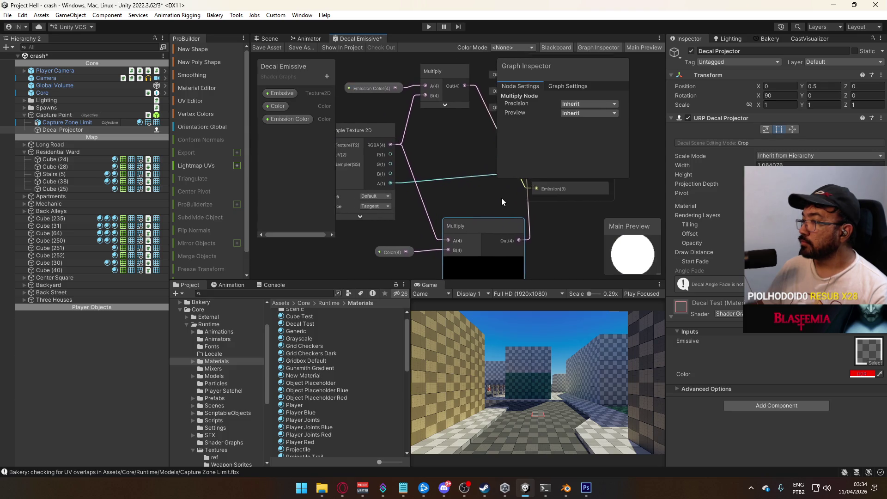
click(274, 37)
drag(407, 106, 257, 82)
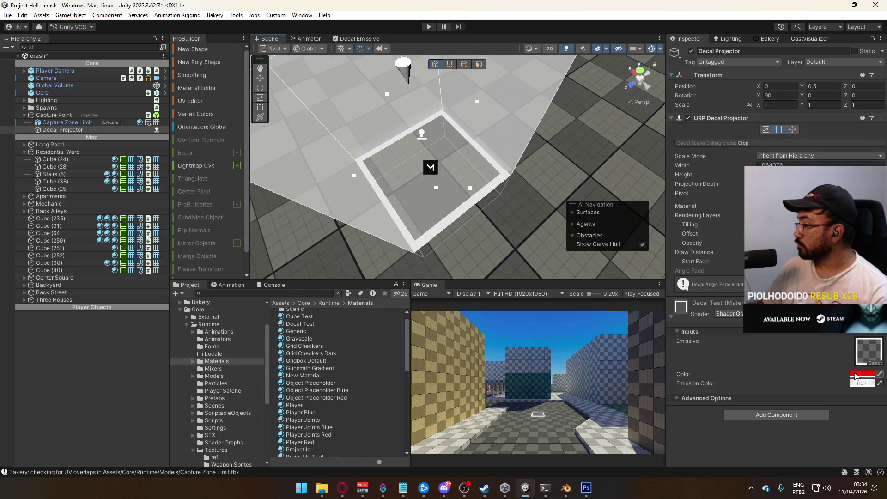
- Turn the decal's Emission Color down to black and leave its Color white
click(855, 375)
drag(838, 391, 789, 391)
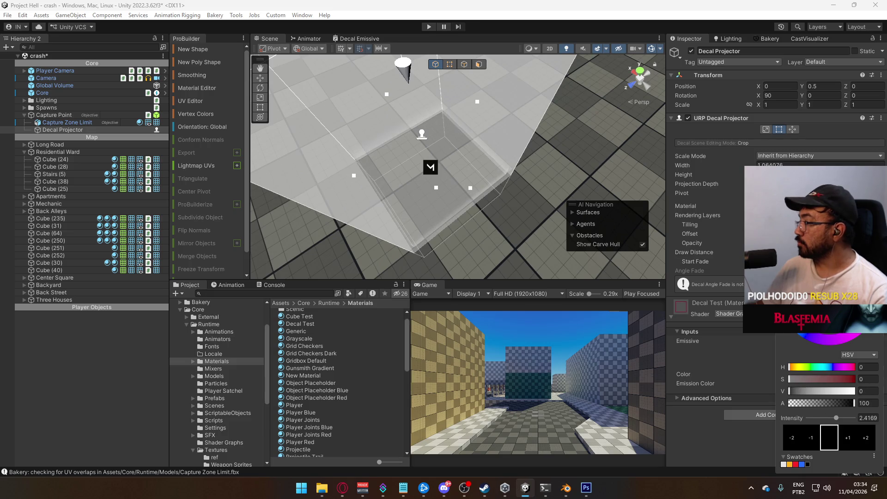
key(Return)
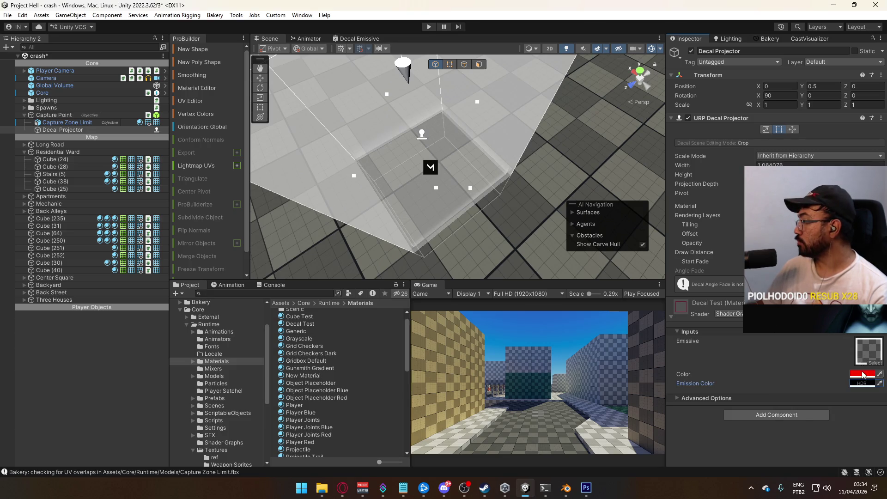
click(862, 374)
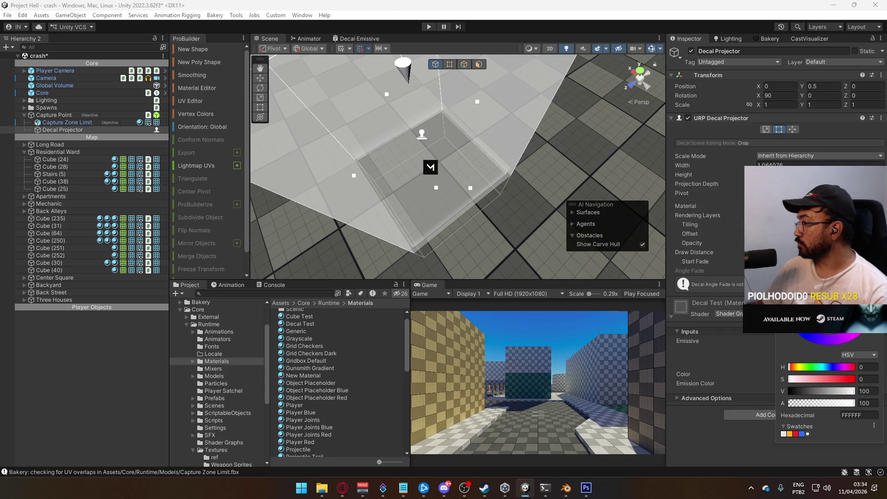
key(Return)
- Reselect the Decal Projector, then raise and lower the emission brightness to a dim grey
drag(518, 208, 474, 204)
mouse_move(465, 196)
mouse_down()
mouse_move(275, 160)
mouse_move(278, 93)
mouse_up()
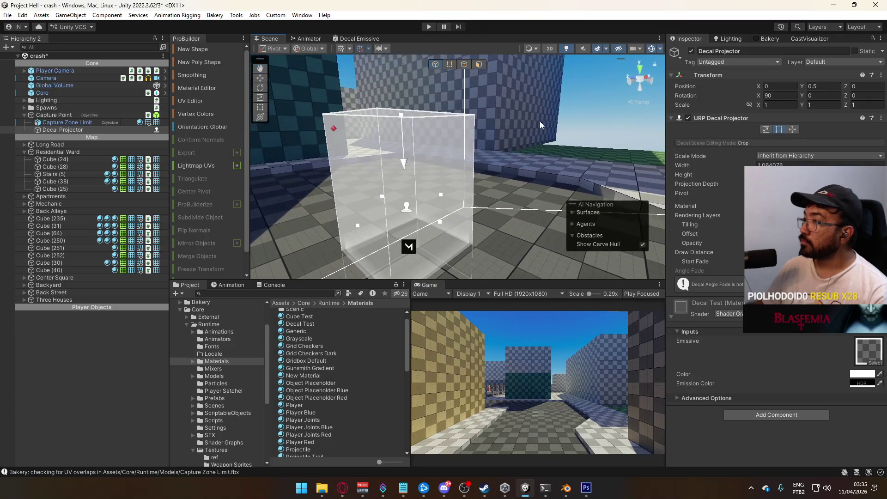
click(484, 175)
click(494, 139)
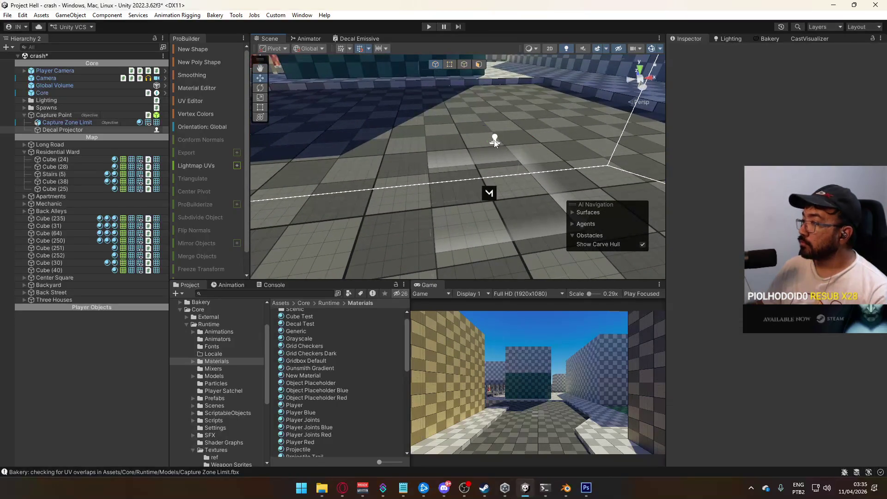
click(861, 384)
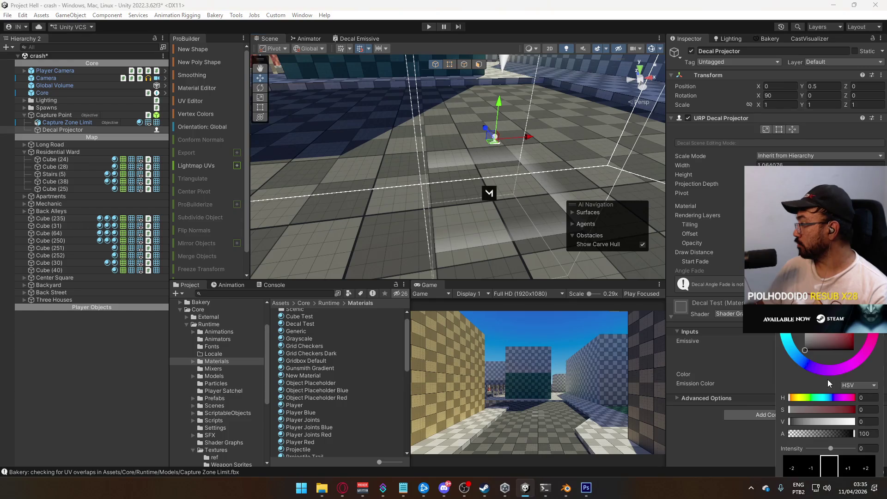
mouse_move(803, 419)
mouse_down()
mouse_move(790, 420)
mouse_move(854, 425)
mouse_up()
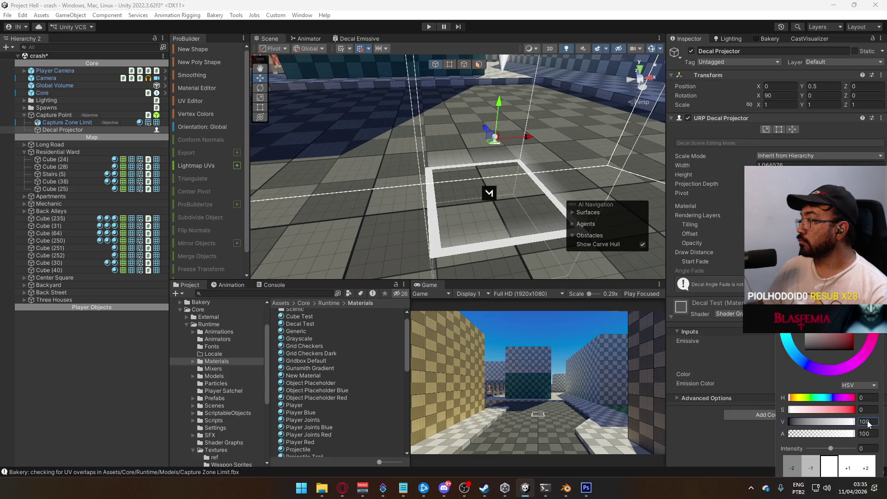
mouse_move(849, 427)
mouse_down()
mouse_move(806, 424)
mouse_move(861, 433)
mouse_up()
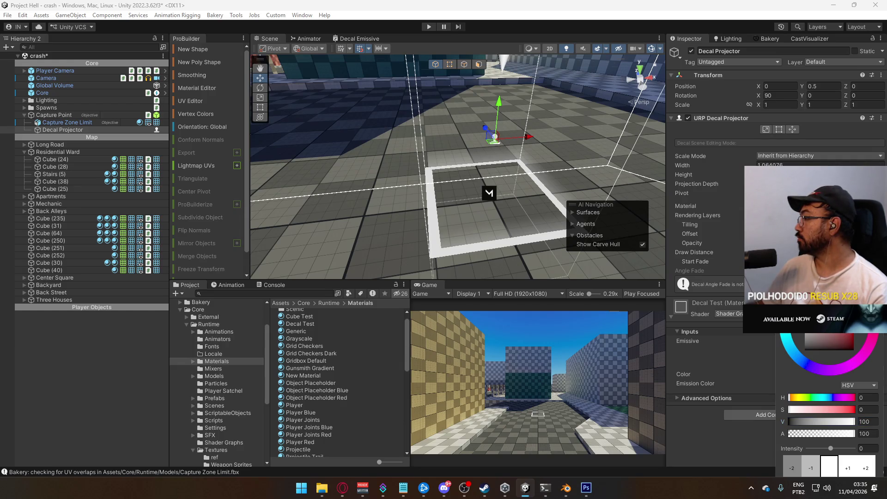
drag(854, 422, 827, 421)
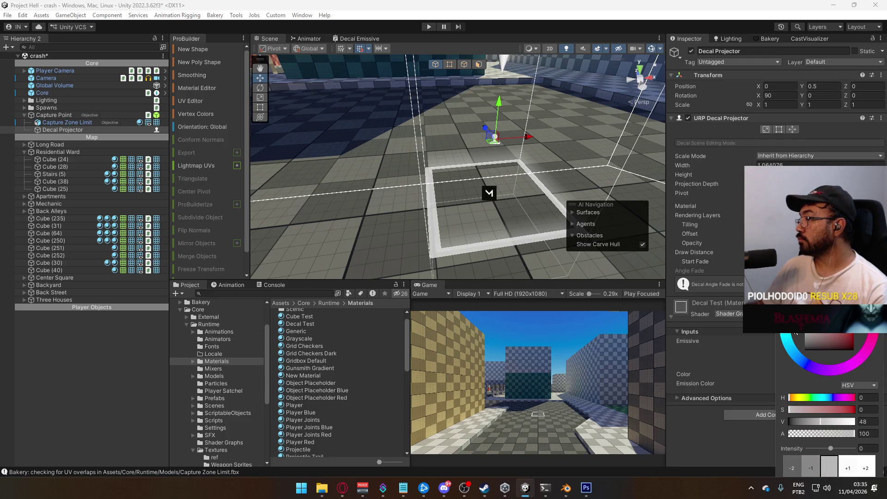
click(862, 339)
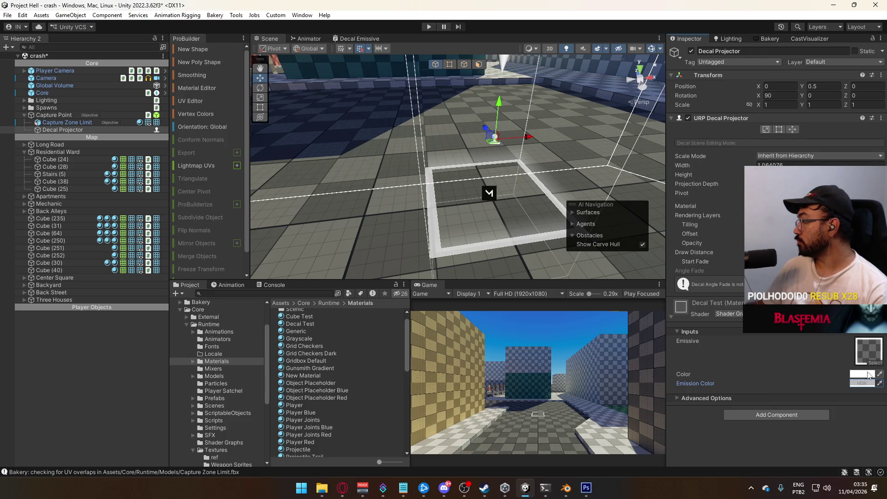
- Make the decal Color pure red FF0000
click(866, 378)
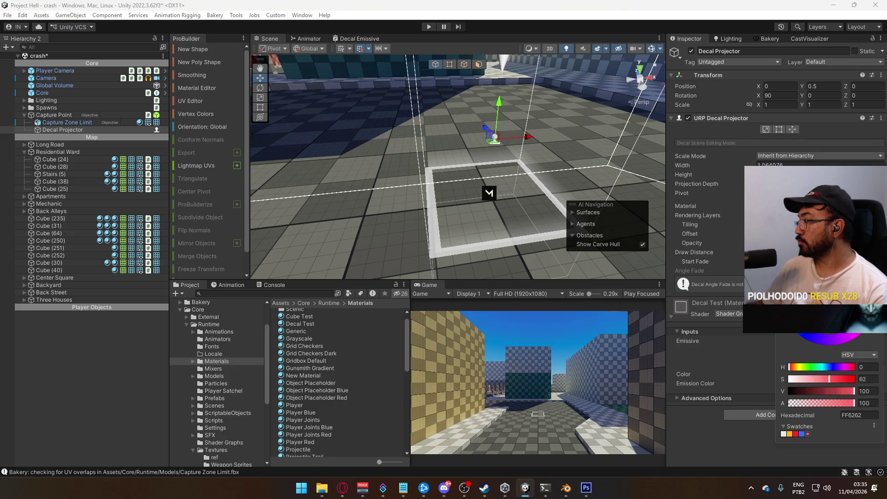
click(795, 434)
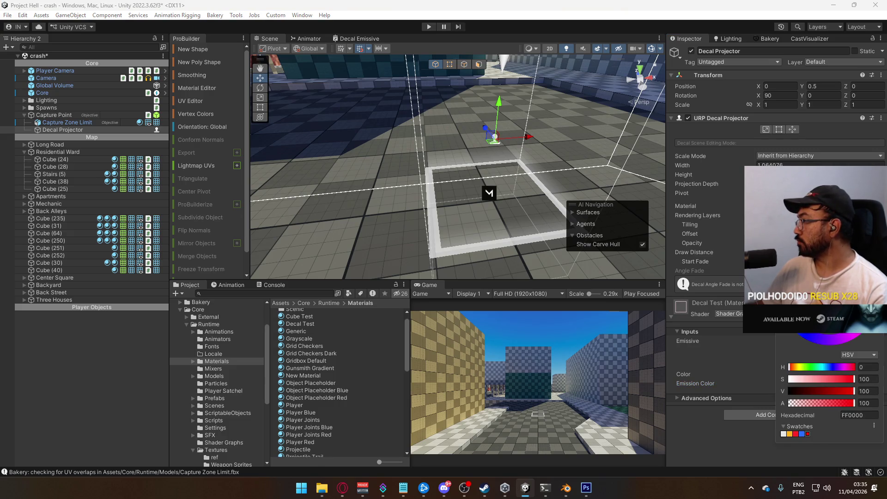
key(Return)
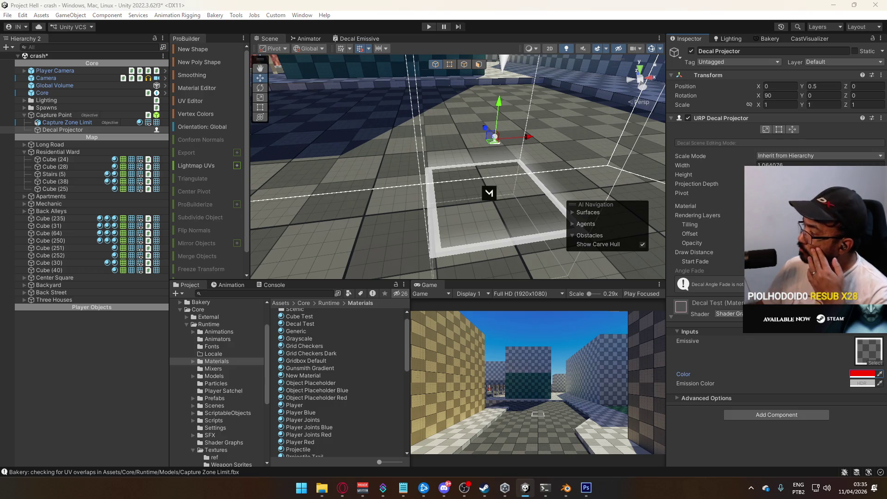
- In the Decal Emissive graph, move the lower Multiply node left and select the Color property
click(360, 38)
mouse_move(559, 239)
mouse_down()
mouse_move(496, 234)
mouse_move(490, 200)
mouse_up()
mouse_move(424, 209)
mouse_down()
mouse_move(405, 200)
mouse_move(486, 192)
mouse_move(459, 190)
mouse_move(454, 246)
mouse_move(504, 205)
mouse_move(464, 173)
mouse_move(460, 151)
mouse_move(481, 104)
mouse_move(474, 141)
mouse_up()
click(278, 106)
- Give the graph's Color property an opaque red default (FF0000, alpha 100) in Default mode, and save
click(573, 134)
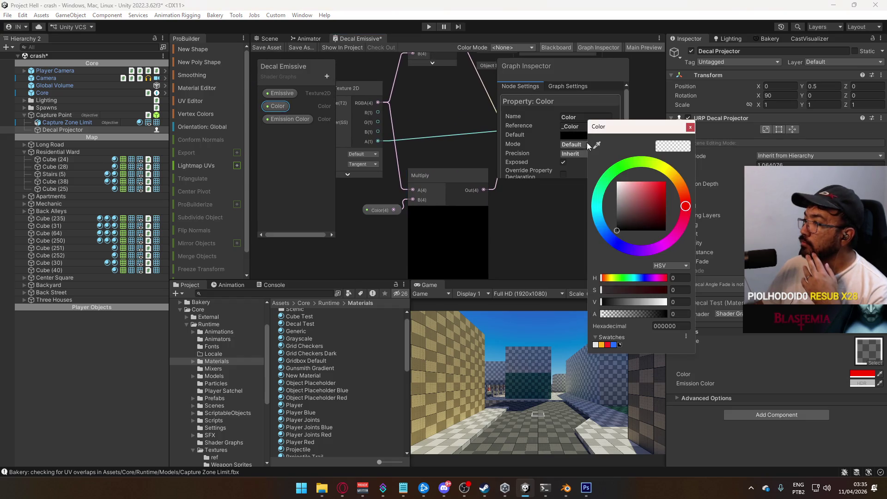
drag(658, 189, 691, 163)
drag(632, 312, 728, 281)
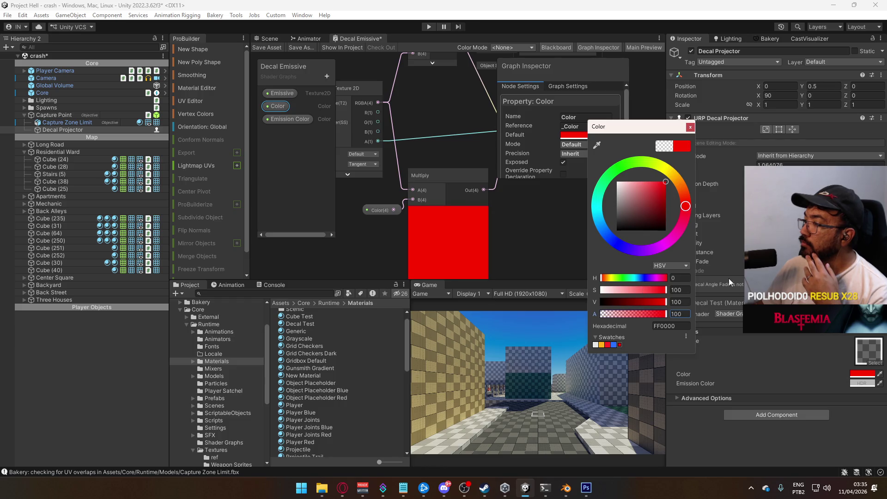
click(690, 128)
click(571, 145)
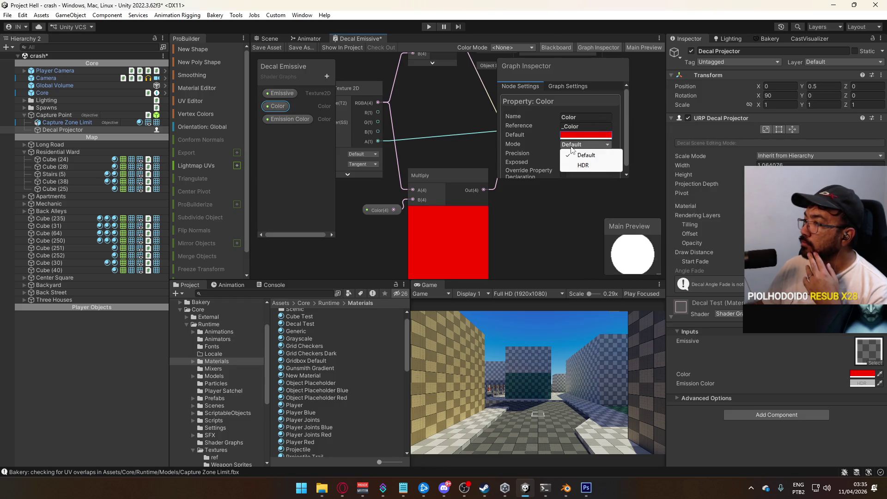
click(267, 48)
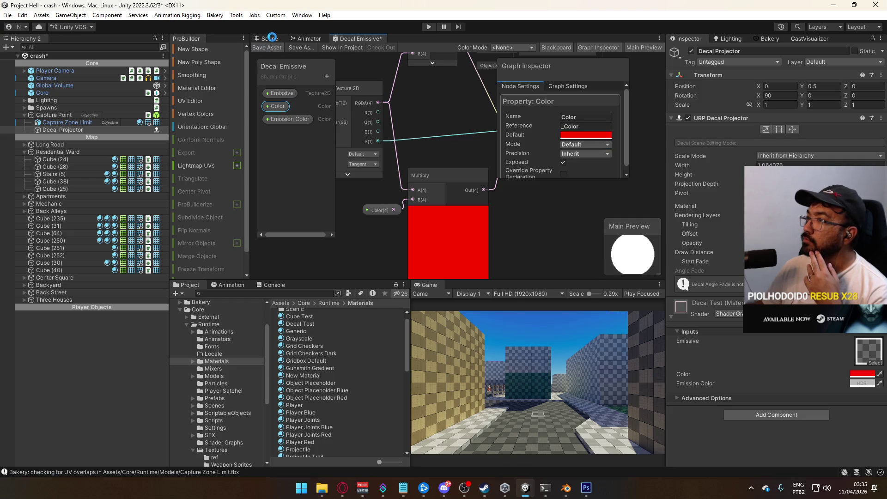
click(269, 38)
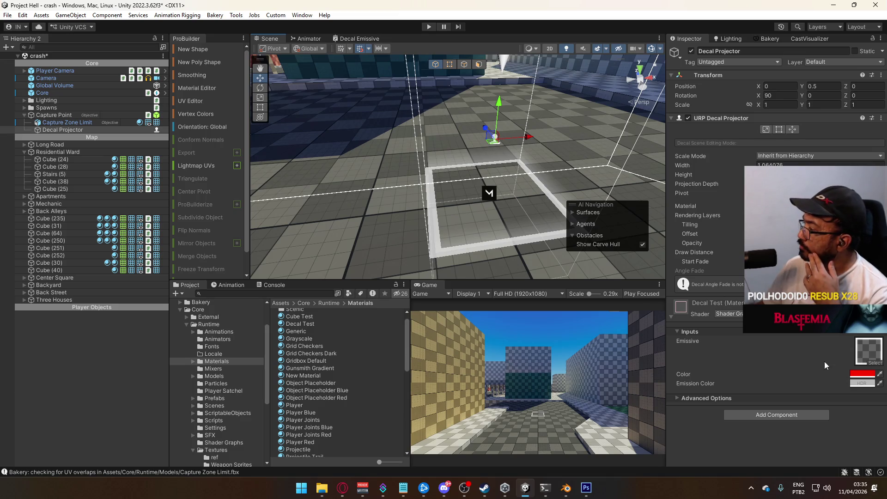
click(856, 379)
- Change the decal Color to blue and make its emission a fully saturated bright blue
click(793, 351)
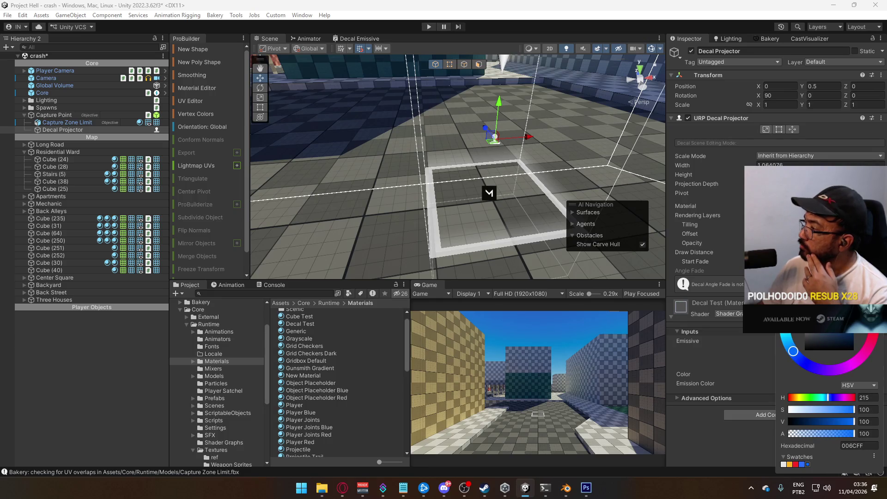
click(361, 38)
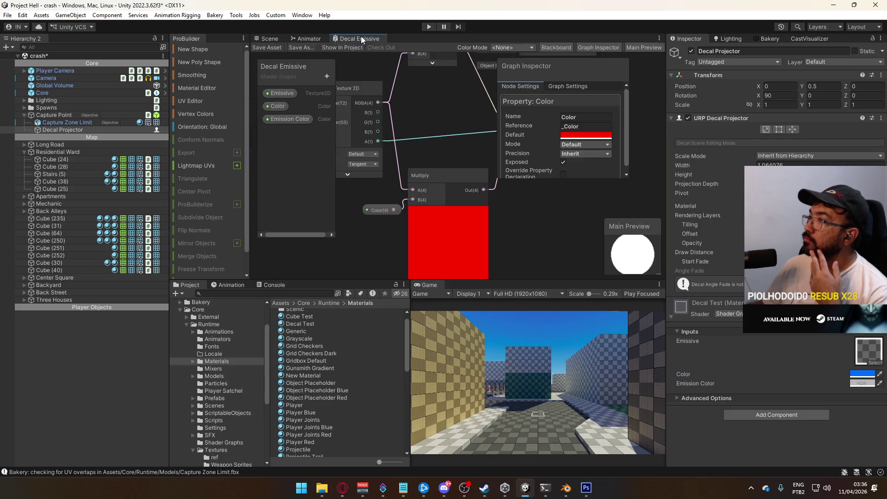
click(270, 38)
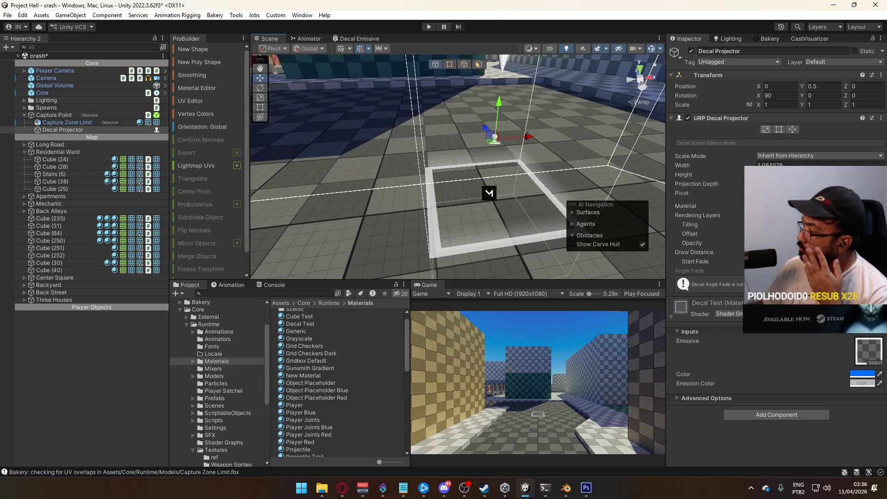
click(862, 383)
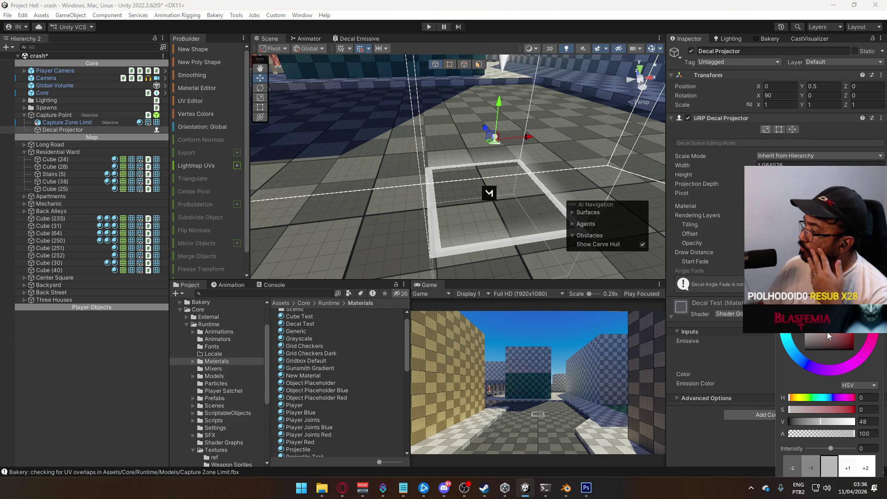
drag(802, 355, 804, 363)
click(854, 302)
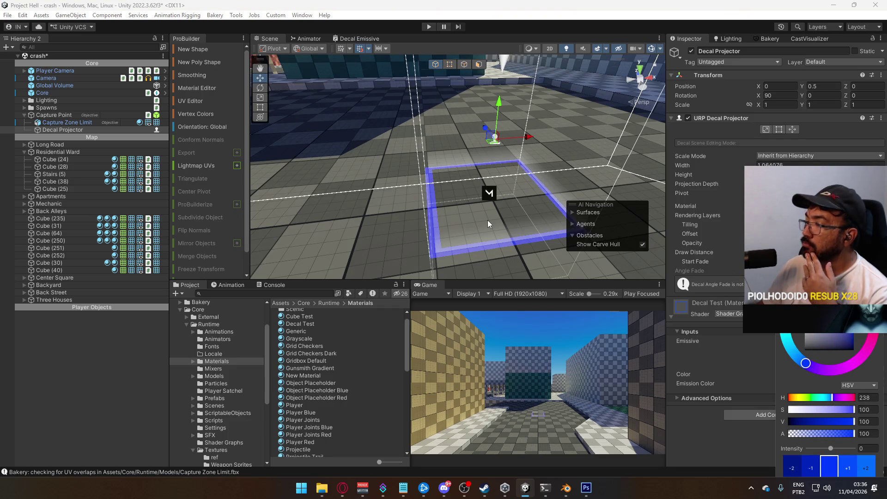
key(Return)
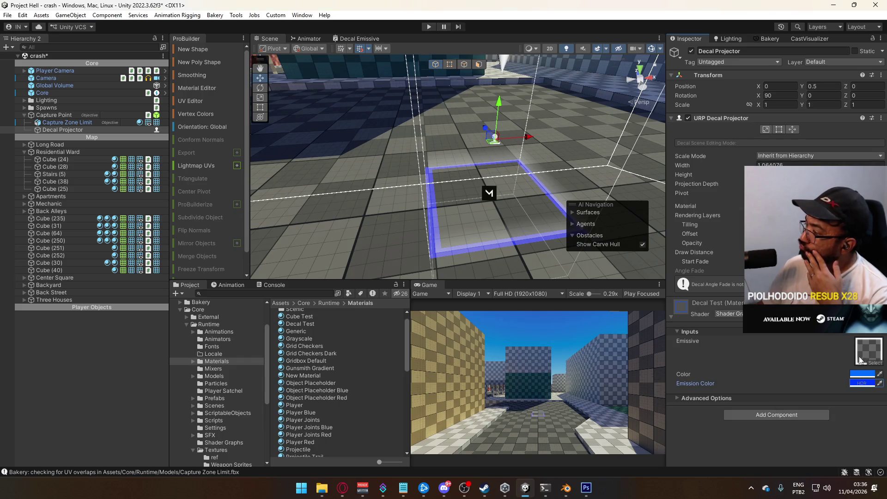
click(869, 384)
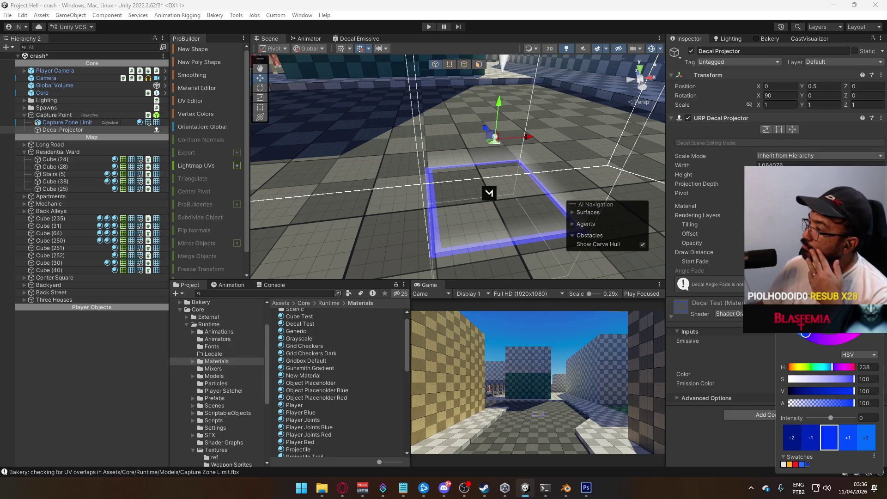
key(Escape)
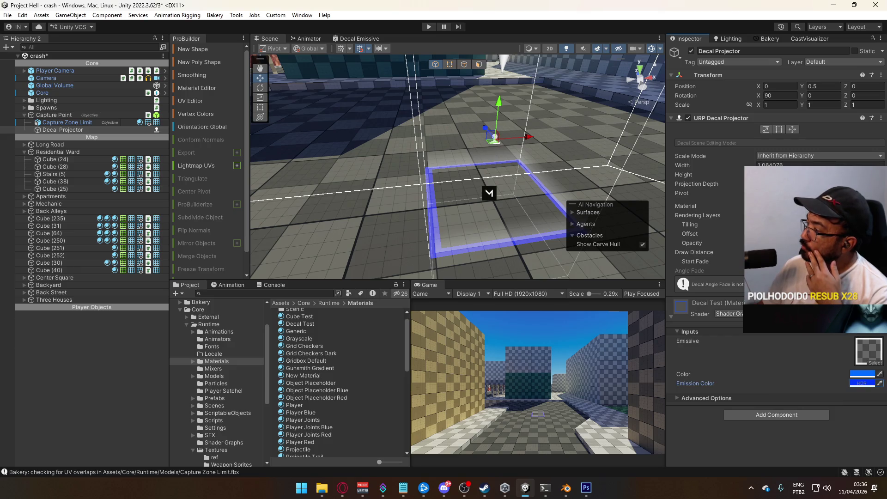
- Switch the graph's Emission Color property from HDR to Default mode and save the graph
click(359, 39)
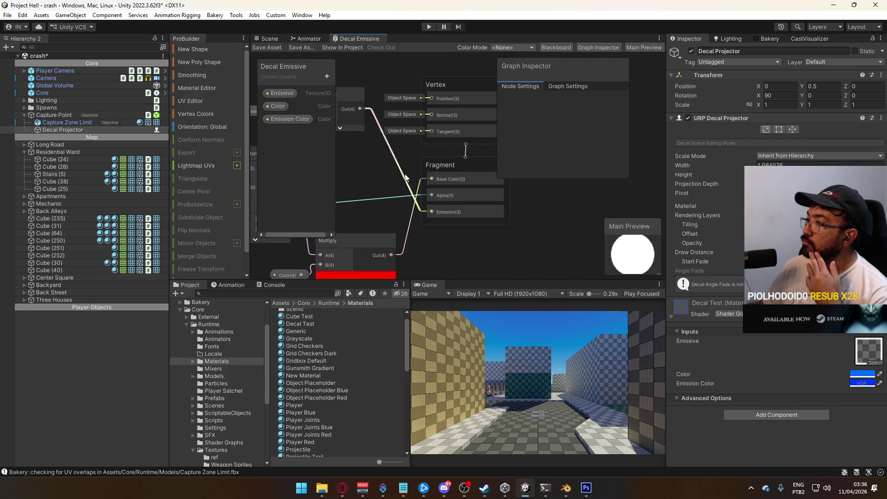
drag(405, 177, 538, 194)
click(369, 161)
click(584, 144)
click(582, 153)
click(272, 48)
click(268, 38)
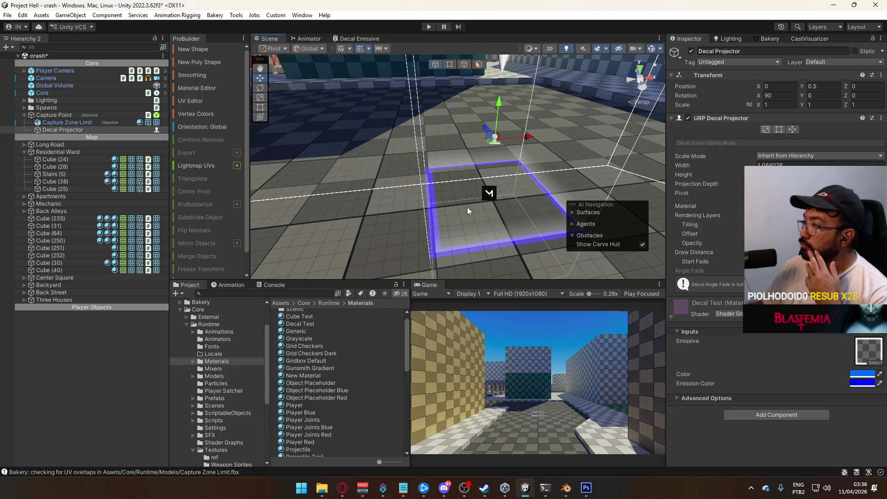
- Darken the emission colour almost to black with an opacity value of 23
click(852, 383)
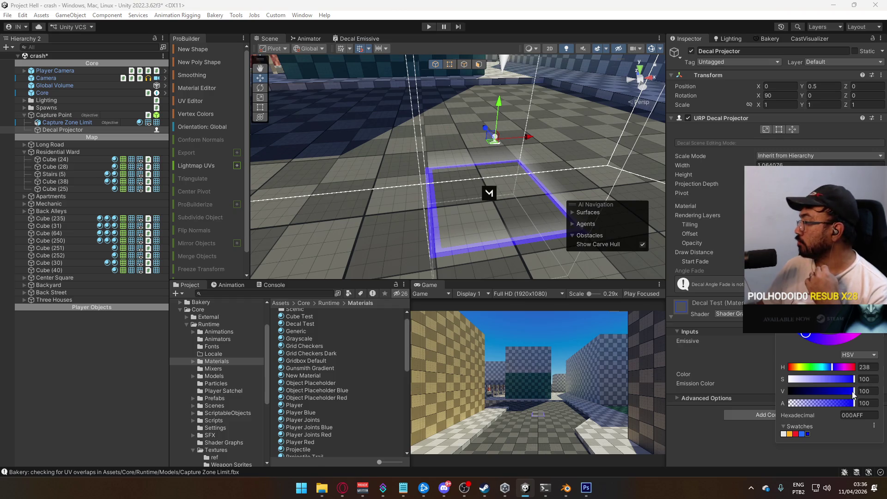
drag(851, 391, 794, 390)
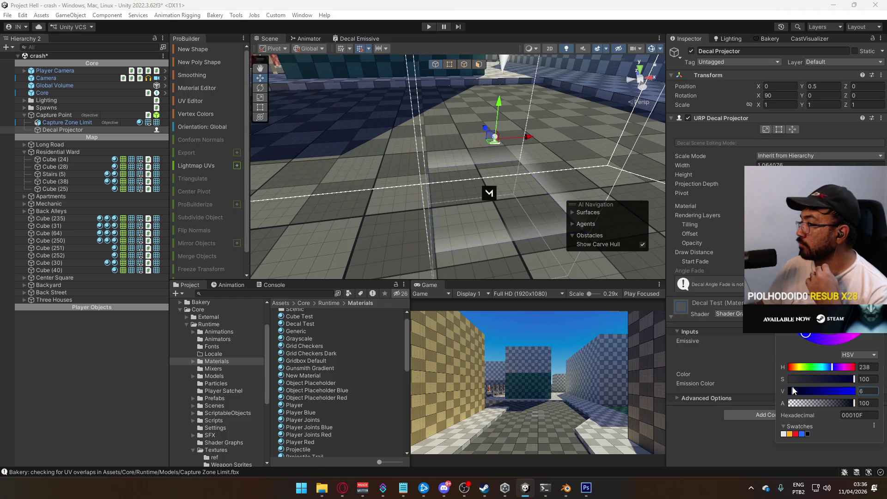
click(863, 403)
text(23)
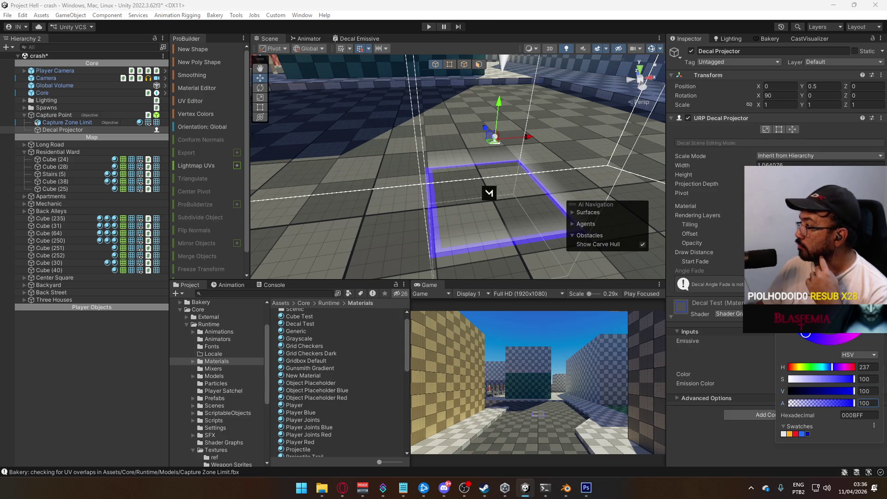
key(Escape)
- Fine-tune the decal base colour's saturation, then bring the lower Multiply node into view in the graph
click(864, 374)
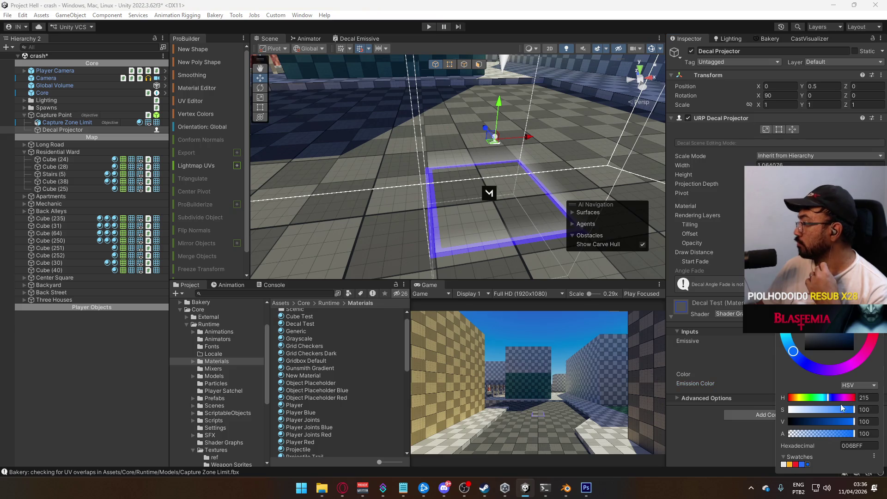
click(852, 410)
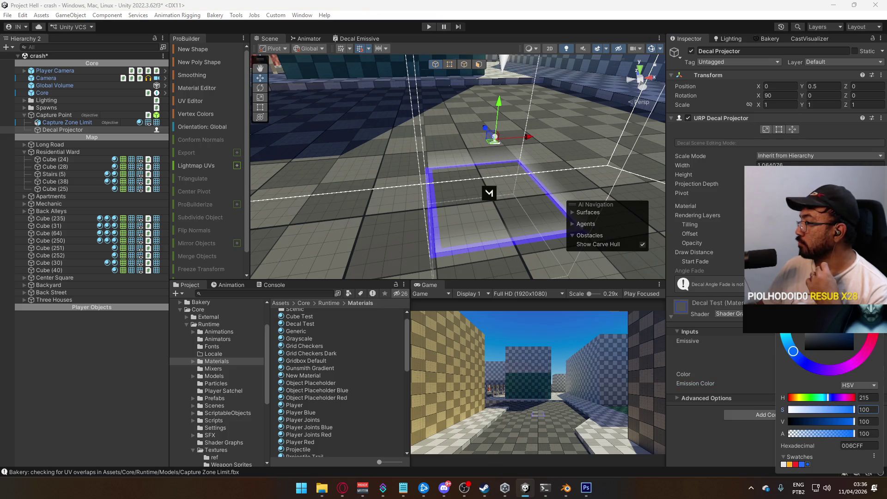
click(773, 334)
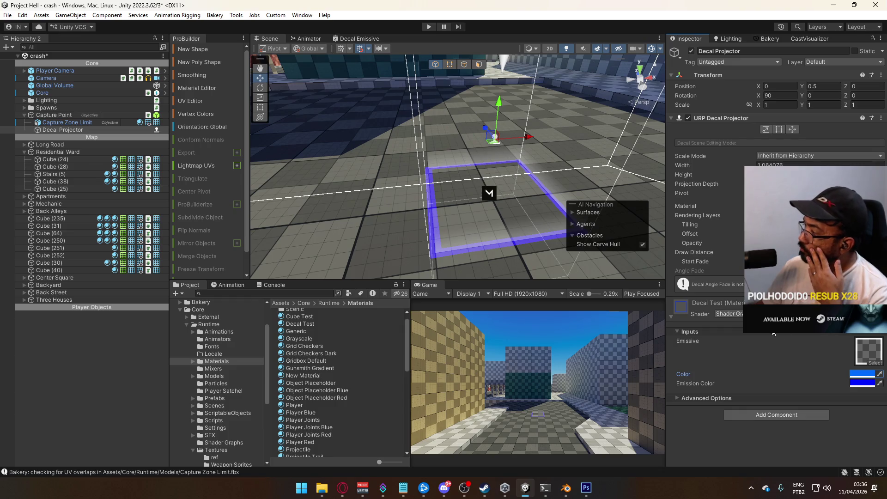
click(359, 38)
mouse_move(454, 221)
mouse_down()
mouse_move(443, 220)
mouse_move(454, 178)
mouse_move(486, 169)
mouse_move(428, 188)
mouse_move(502, 189)
mouse_move(473, 176)
mouse_move(503, 157)
mouse_move(519, 166)
mouse_move(495, 188)
mouse_move(528, 184)
mouse_move(483, 195)
mouse_move(440, 181)
mouse_move(461, 187)
mouse_up()
- Select the Fragment block and scroll Graph Settings down to the Universal decal options
click(464, 180)
click(558, 87)
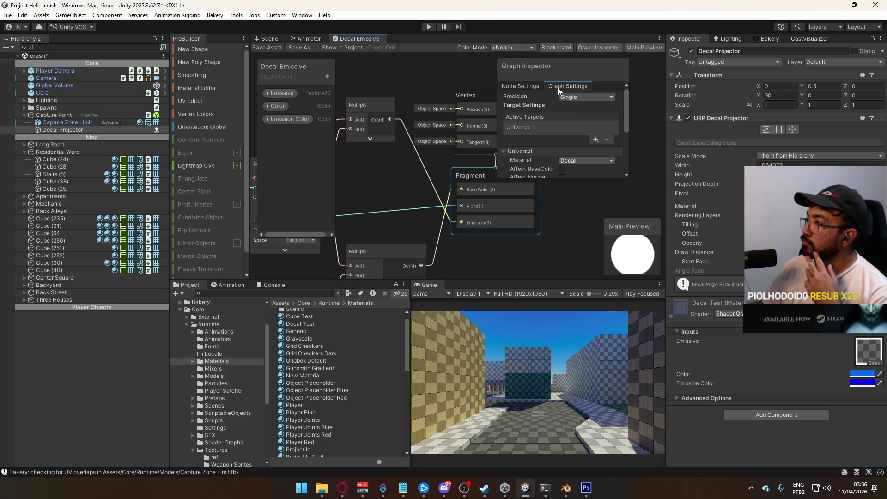
scroll(598, 118, down, 2)
scroll(577, 138, down, 1)
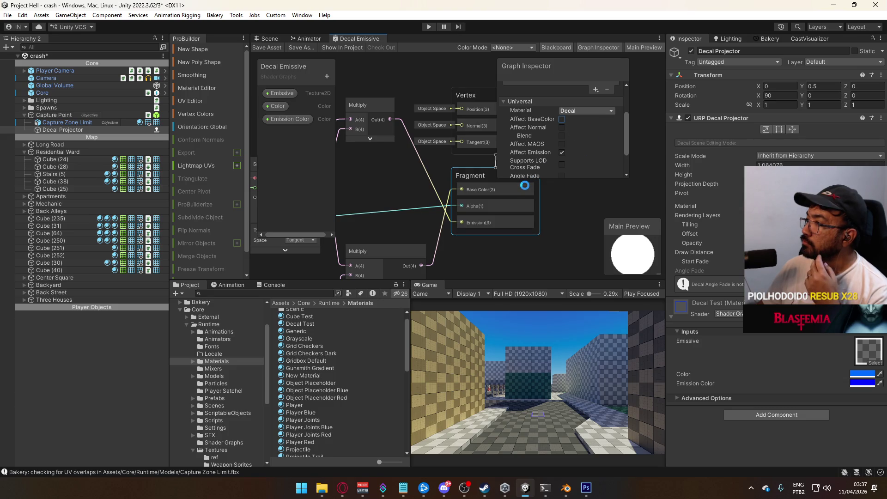
scroll(556, 143, down, 1)
- Set the Emission Color property back to HDR mode and save the graph
click(591, 139)
click(591, 159)
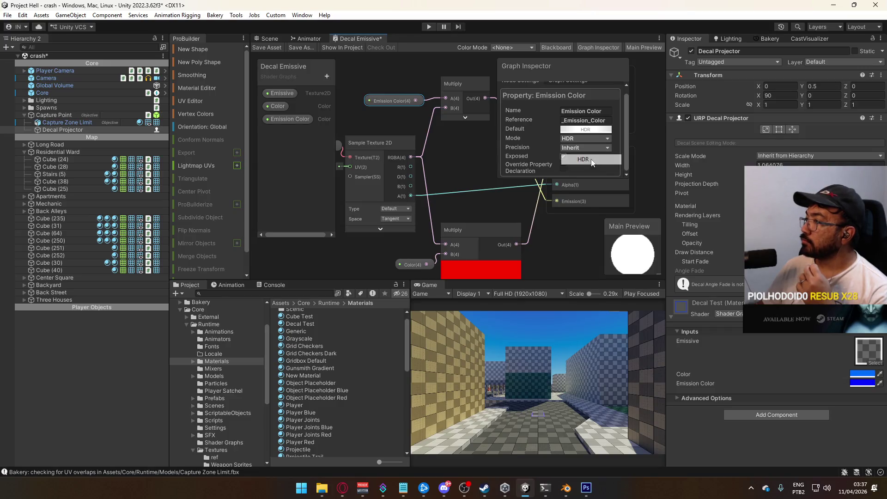
click(265, 48)
click(269, 38)
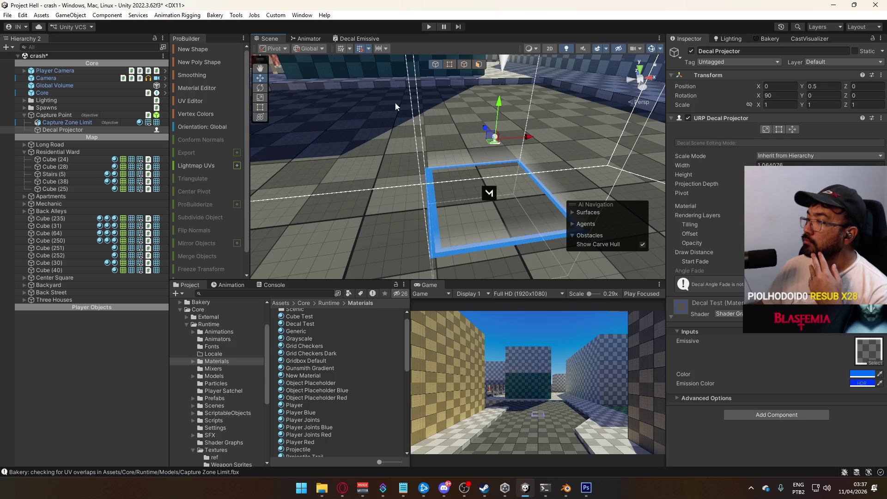
key(f)
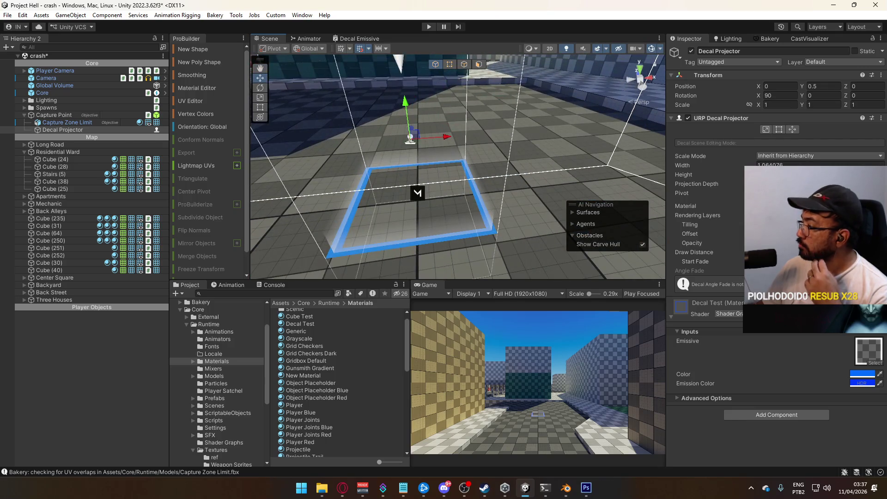
- Set the decal's emission to black and its base Color to opaque blue 006CFF
click(862, 383)
drag(768, 359, 769, 365)
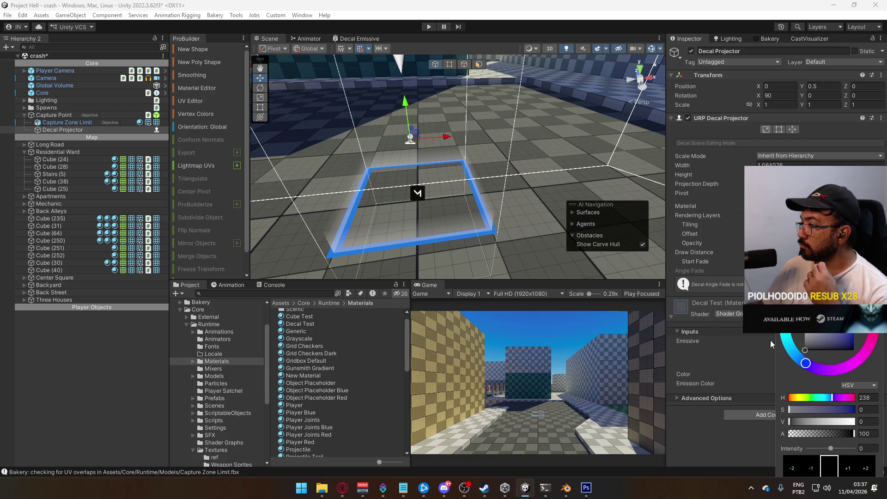
key(Return)
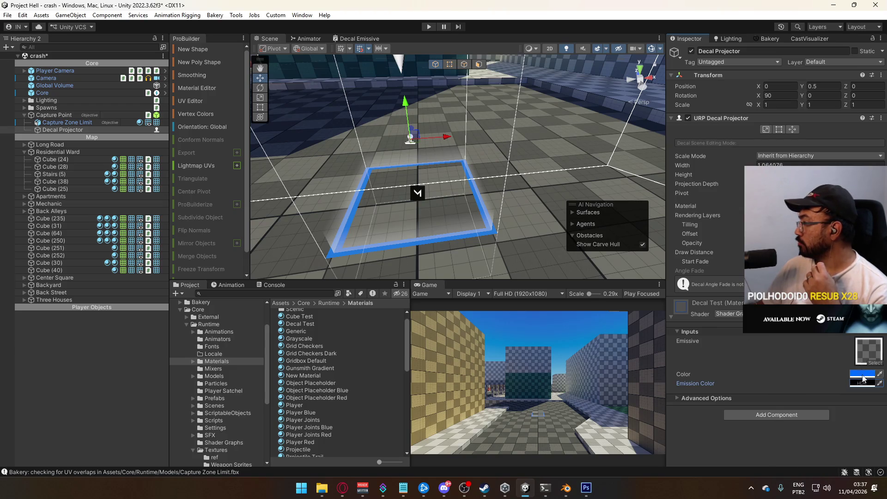
click(862, 374)
drag(852, 403, 778, 398)
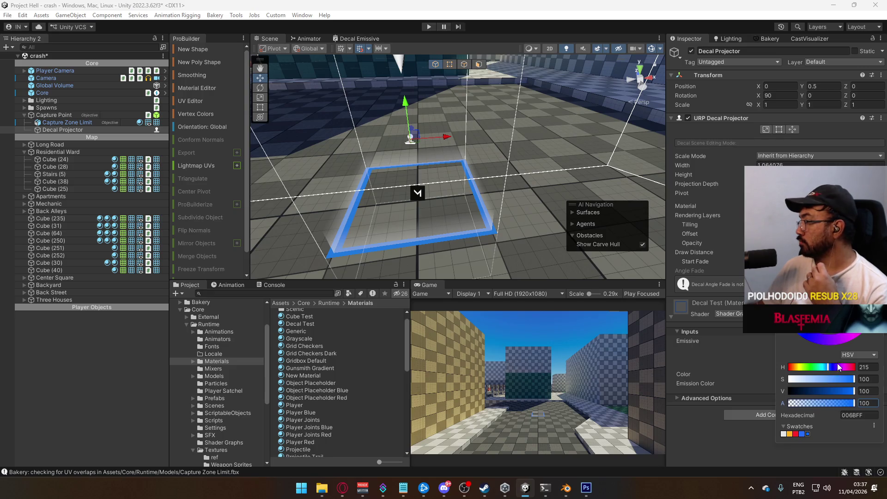
mouse_move(853, 379)
mouse_down()
mouse_move(804, 379)
mouse_move(853, 379)
mouse_up()
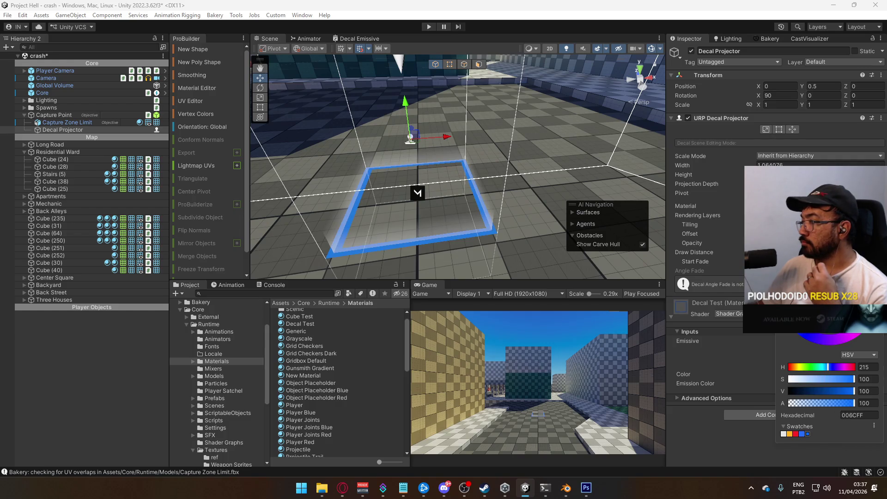
drag(416, 222, 529, 214)
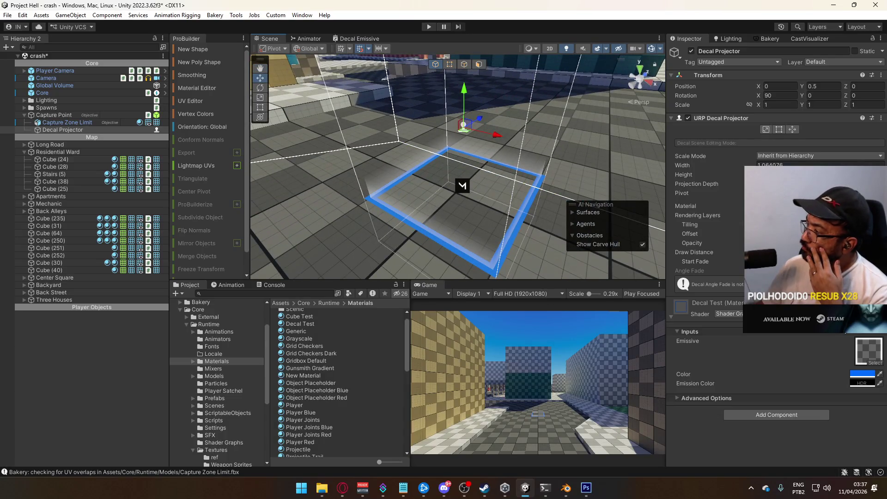
click(359, 38)
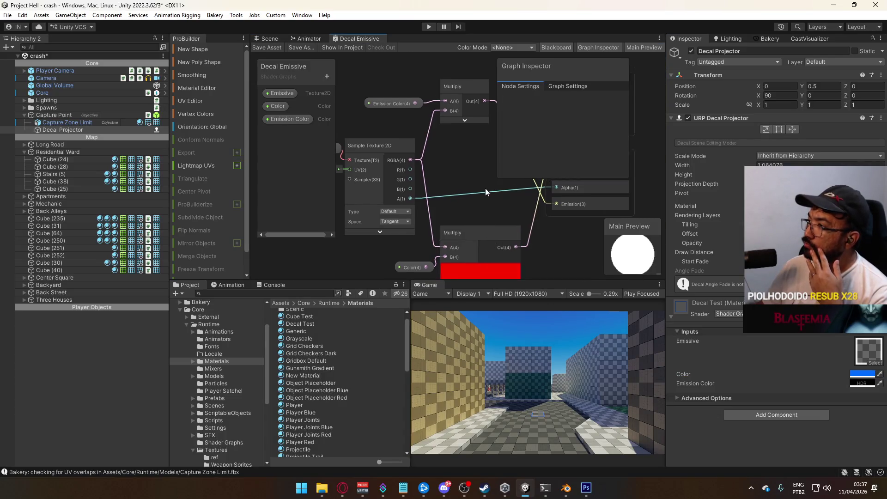
- Enable Affect MAOS, adding Metallic, Ambient Occlusion, Smoothness and MAOS Alpha Fragment inputs
drag(478, 227, 467, 209)
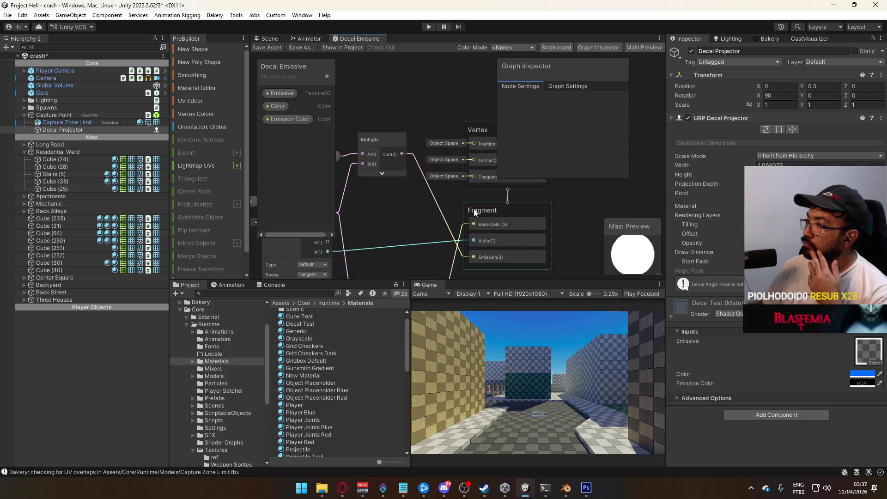
click(567, 87)
scroll(595, 122, down, 2)
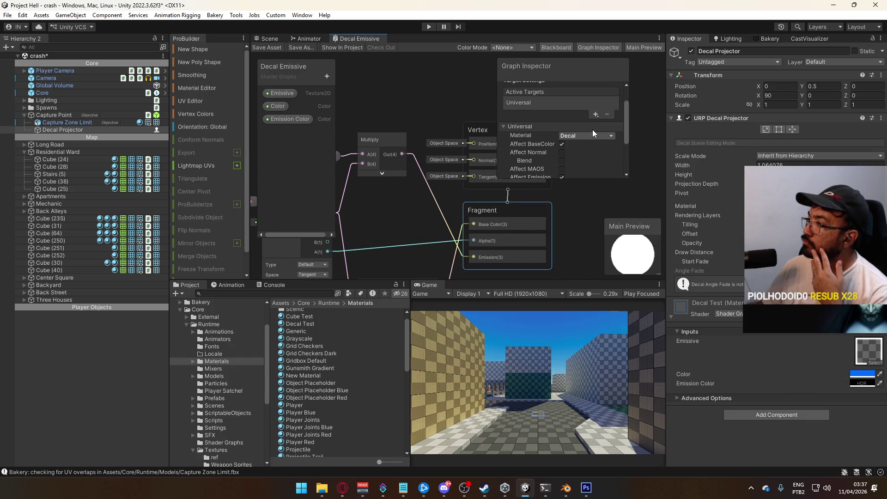
scroll(580, 151, down, 1)
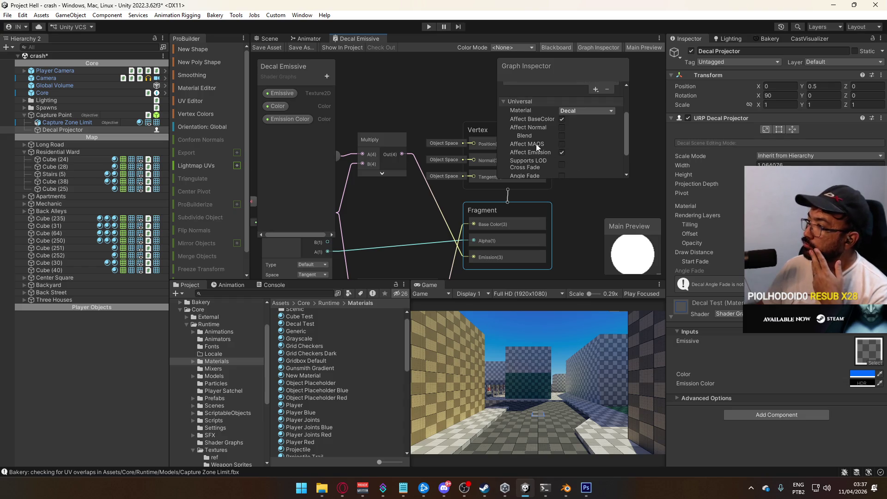
click(562, 144)
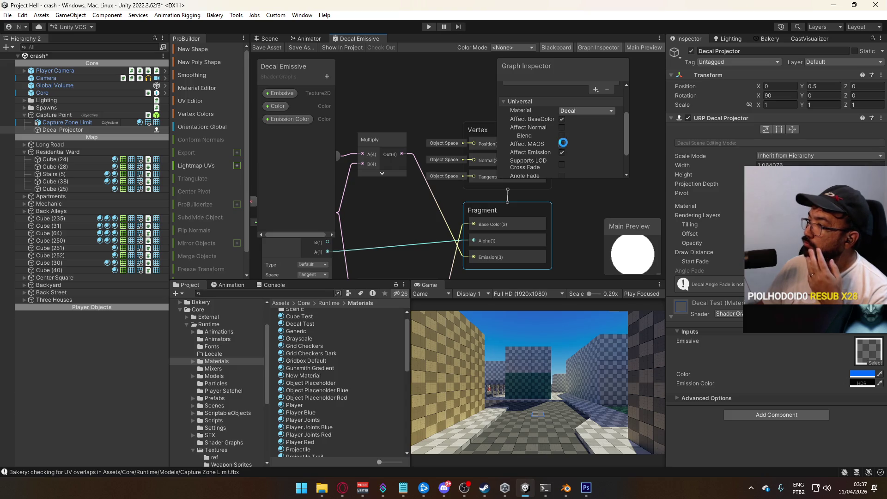
mouse_move(421, 216)
mouse_down()
mouse_move(436, 149)
mouse_move(434, 138)
mouse_move(409, 151)
mouse_move(418, 137)
mouse_up()
click(269, 38)
- Set the decal projector's width to 1
scroll(376, 162, up, 5)
scroll(377, 162, down, 6)
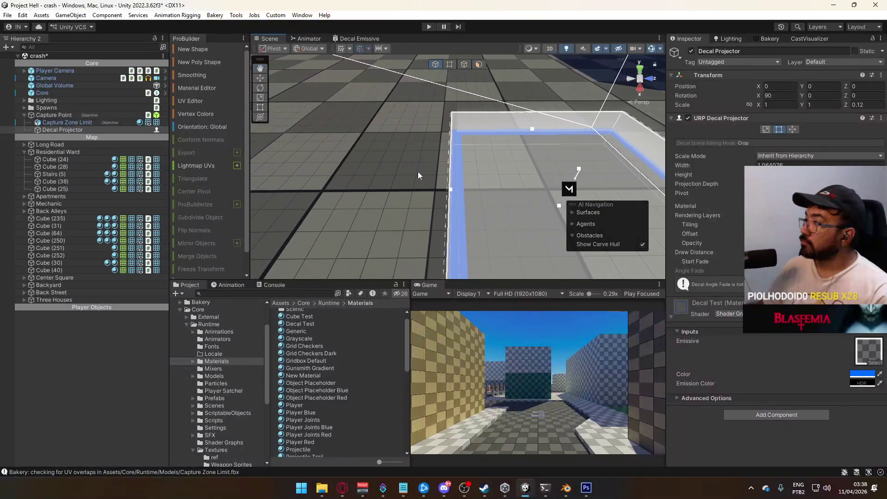
mouse_move(450, 190)
mouse_down()
mouse_move(435, 188)
mouse_move(463, 189)
mouse_move(450, 191)
mouse_move(478, 232)
mouse_move(503, 220)
mouse_up()
double_click(774, 164)
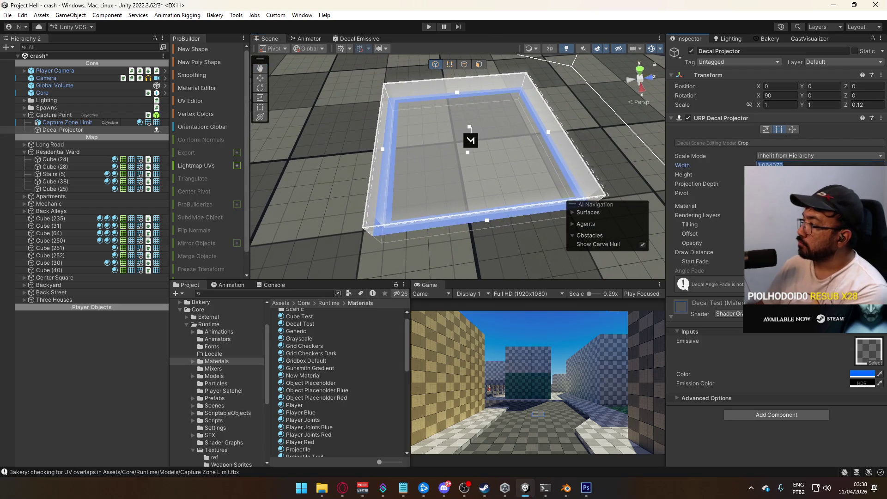
text(1)
key(Return)
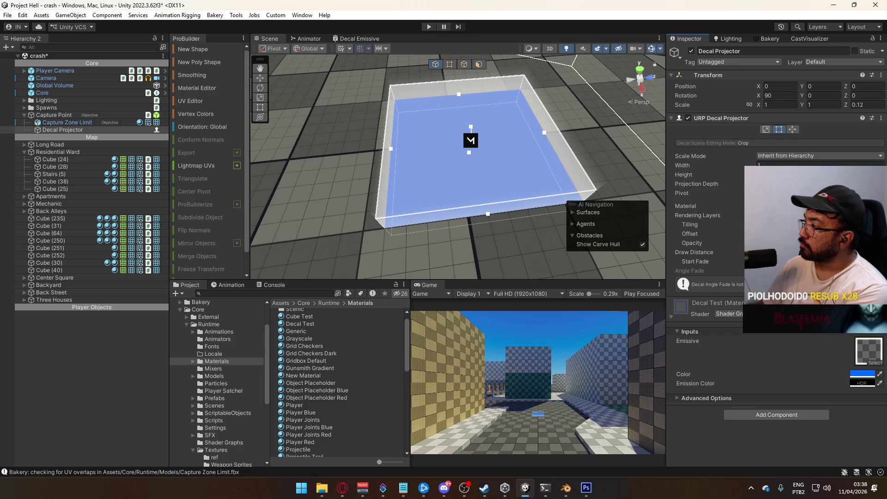
- Drag the decal box's left and right handles outward, then undo and redo to compare
drag(527, 135, 478, 125)
drag(419, 151, 401, 155)
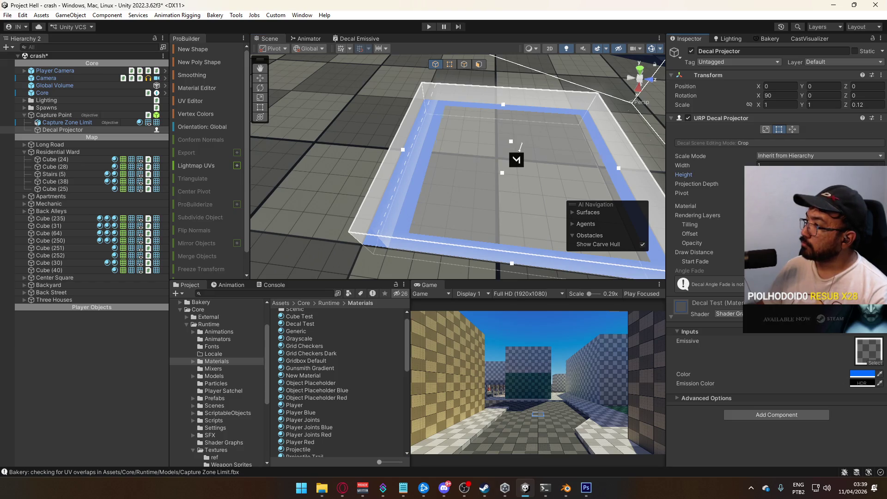
drag(619, 168, 640, 170)
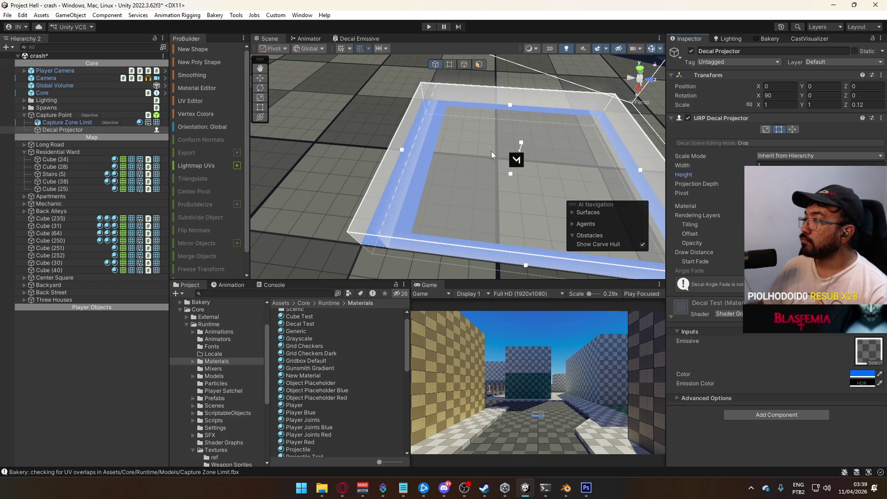
scroll(492, 151, down, 5)
key(z)
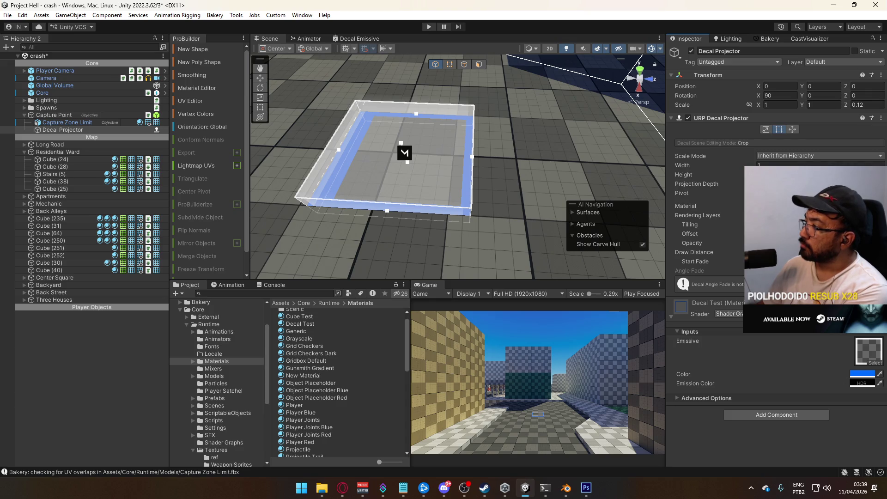
mouse_move(323, 83)
mouse_down()
mouse_move(418, 104)
mouse_move(547, 157)
mouse_move(523, 160)
mouse_up()
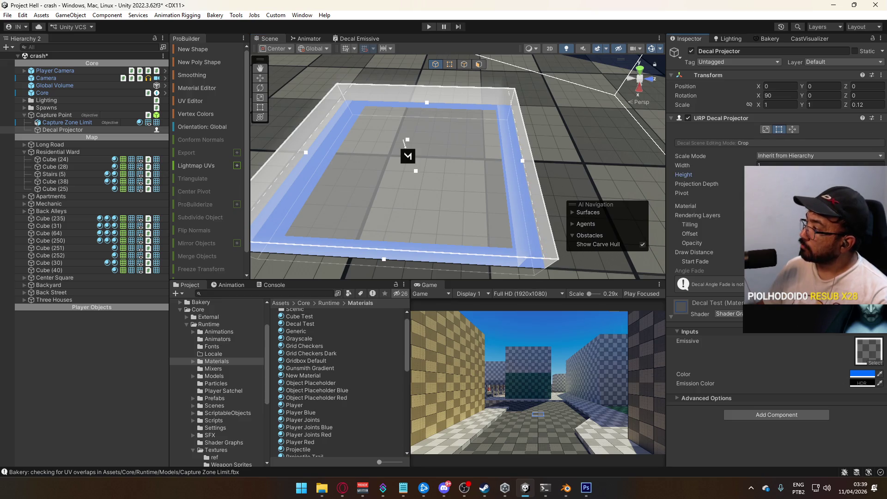
key(ctrl+z)
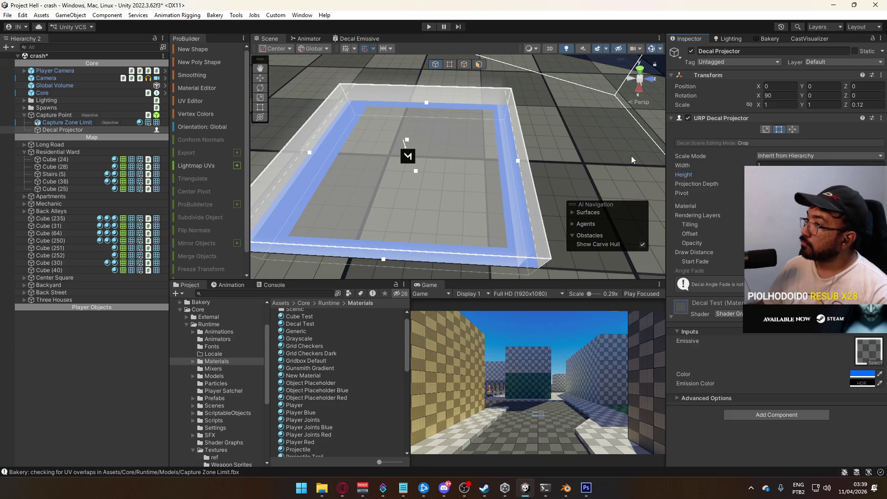
key(ctrl+y)
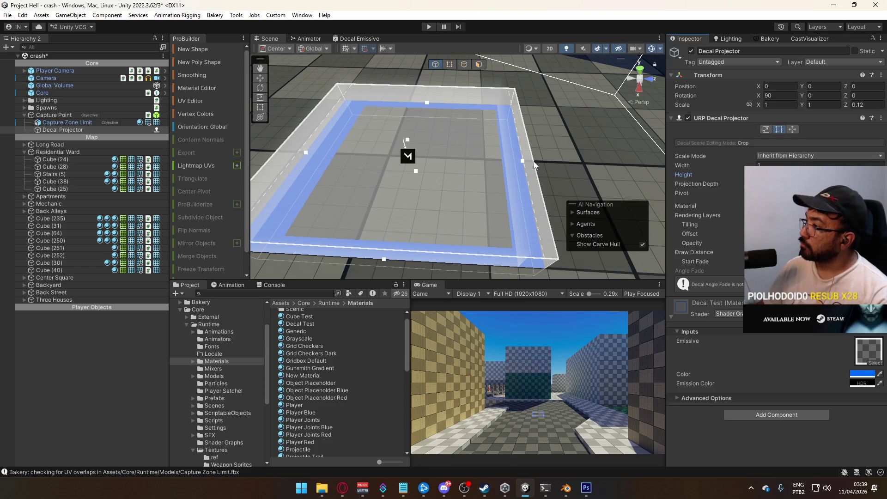
- With cropping enabled, drag the decal box's right and left edges until Width reads about 1.119
click(553, 161)
click(541, 162)
mouse_move(542, 162)
mouse_down()
mouse_move(569, 169)
mouse_move(536, 159)
mouse_up()
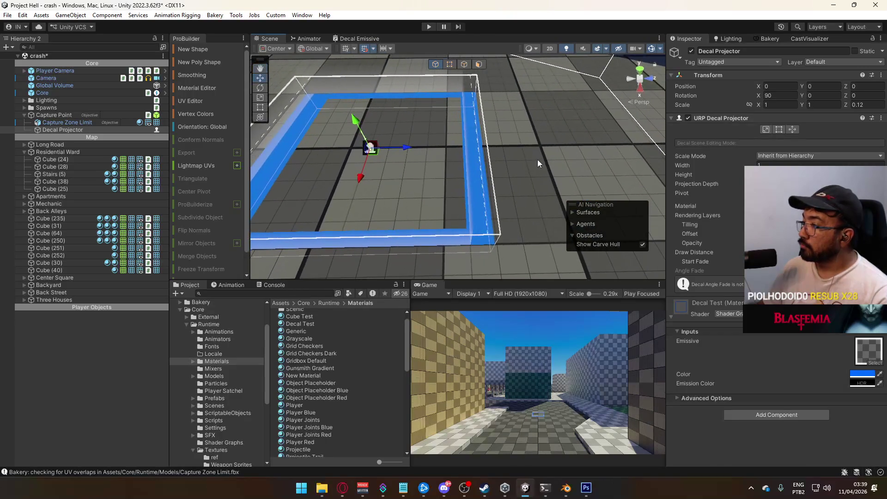
click(780, 131)
drag(481, 148, 475, 146)
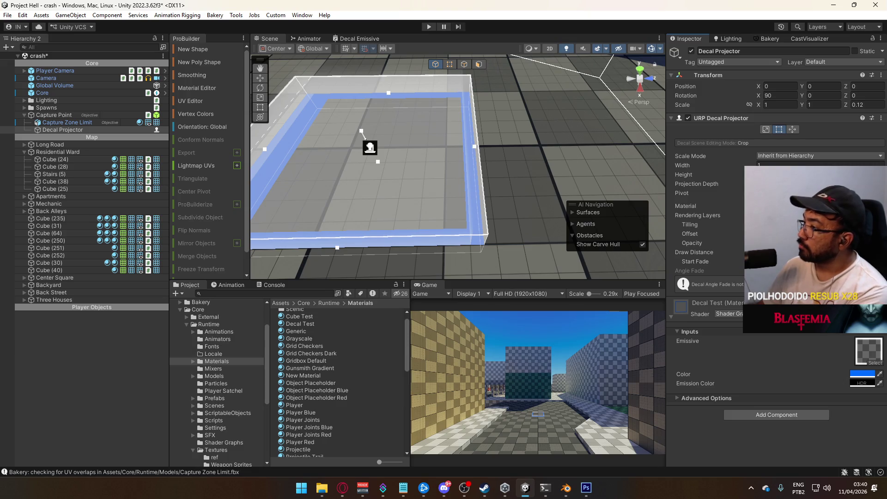
mouse_move(365, 154)
mouse_down()
mouse_move(392, 151)
mouse_move(456, 68)
mouse_up()
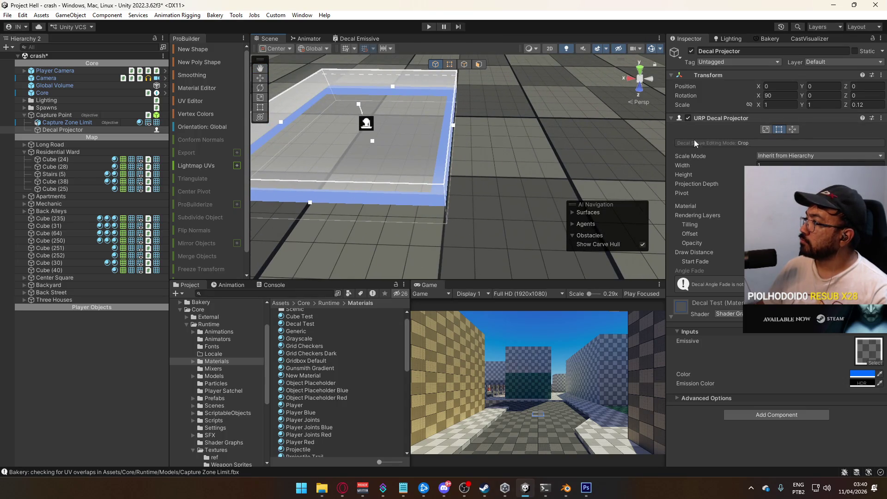
mouse_move(454, 124)
mouse_down()
mouse_move(475, 125)
mouse_move(464, 128)
mouse_up()
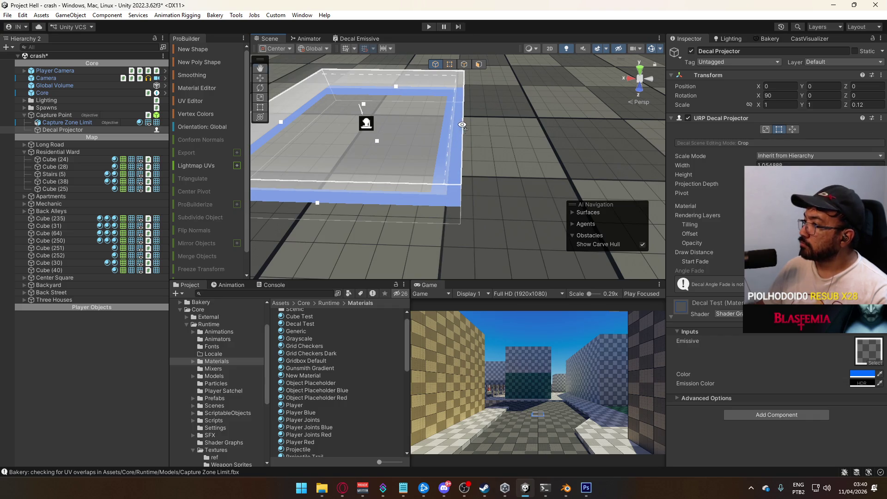
key(f)
drag(367, 132, 355, 131)
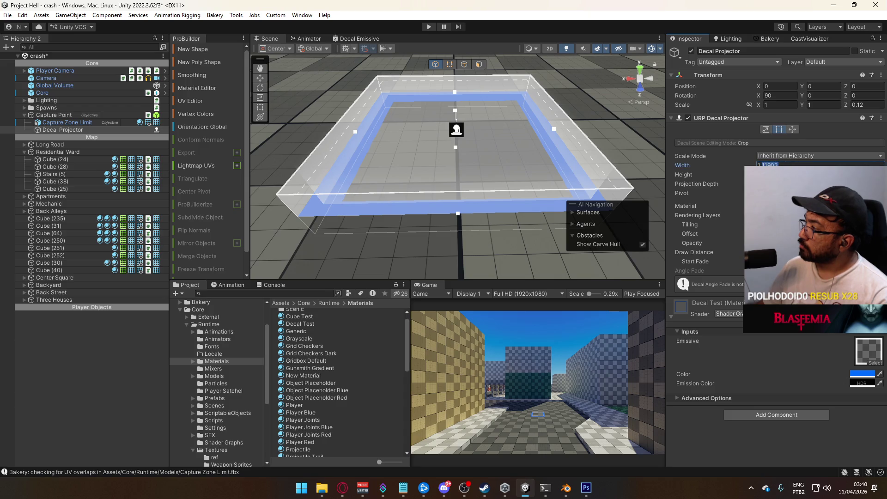
- Enter a decal Width of exactly 1.1 and orbit in to check the frame
text(1.1)
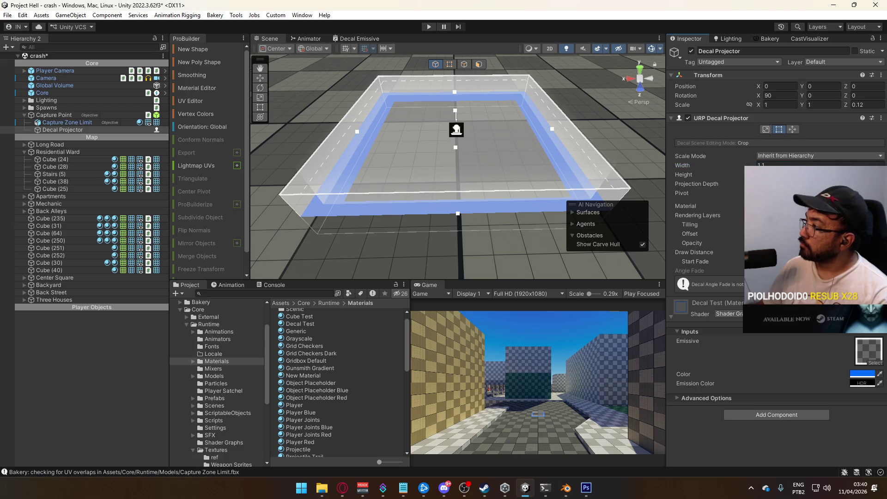
key(Return)
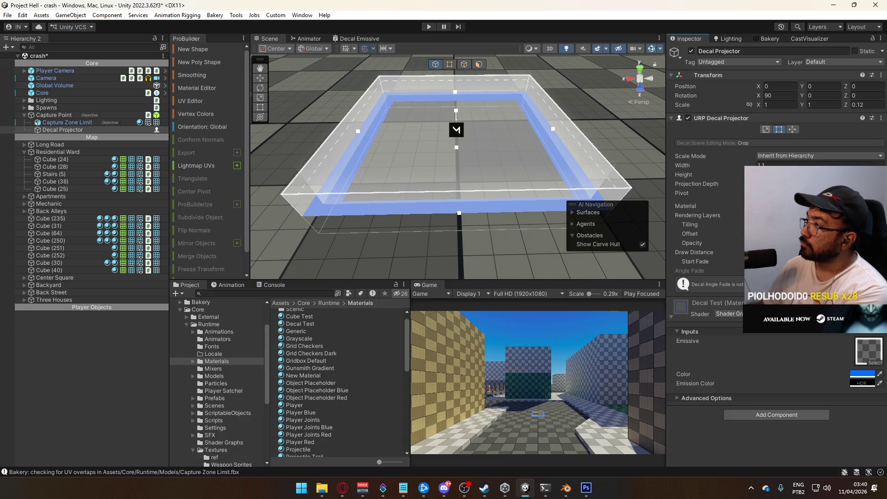
drag(472, 152, 542, 185)
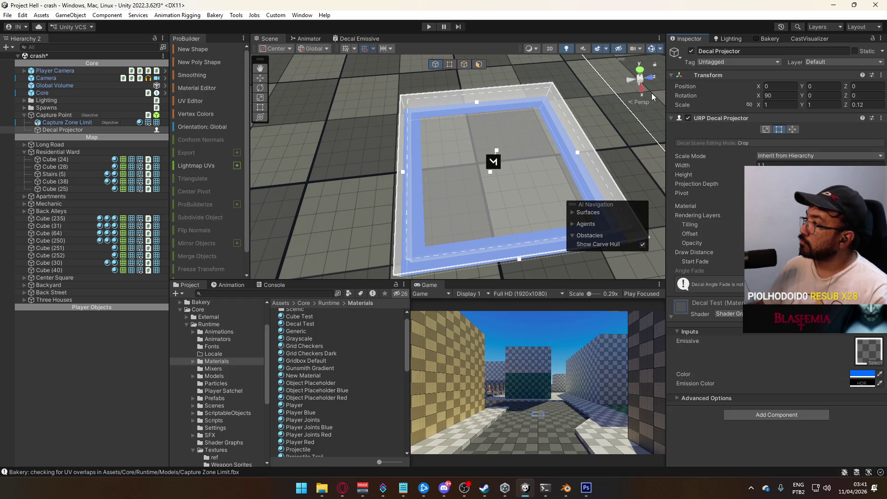
- In Pivot / UV mode, shift the projection left and down, narrow its right side, then inspect the edge
click(792, 130)
drag(418, 153, 406, 157)
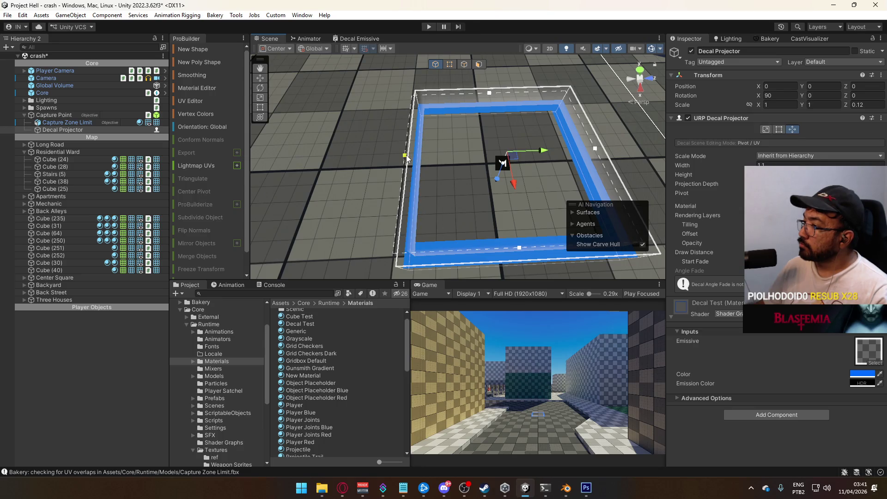
drag(407, 158, 406, 158)
drag(520, 248, 524, 267)
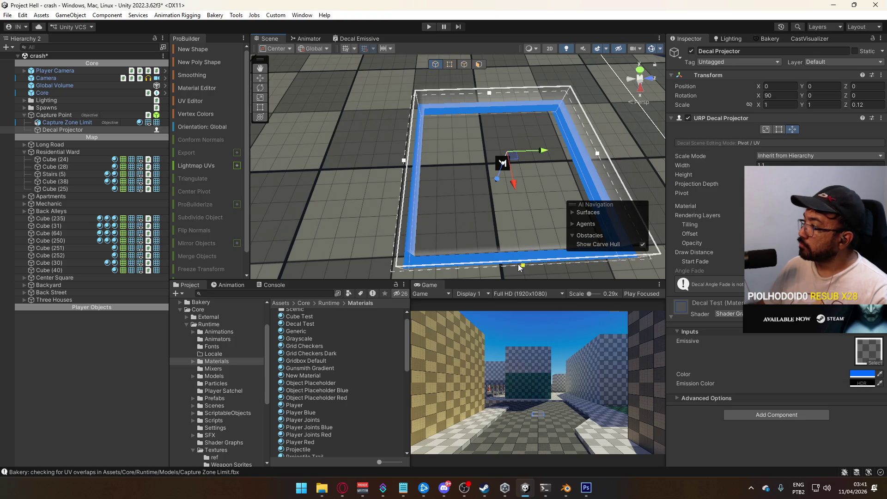
mouse_move(592, 167)
mouse_down()
mouse_move(467, 168)
mouse_move(576, 145)
mouse_move(429, 144)
mouse_up()
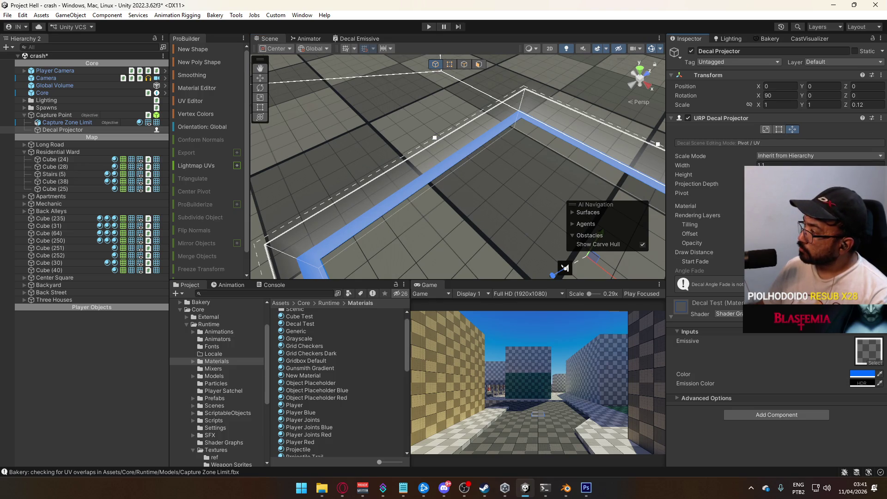
drag(658, 144, 660, 141)
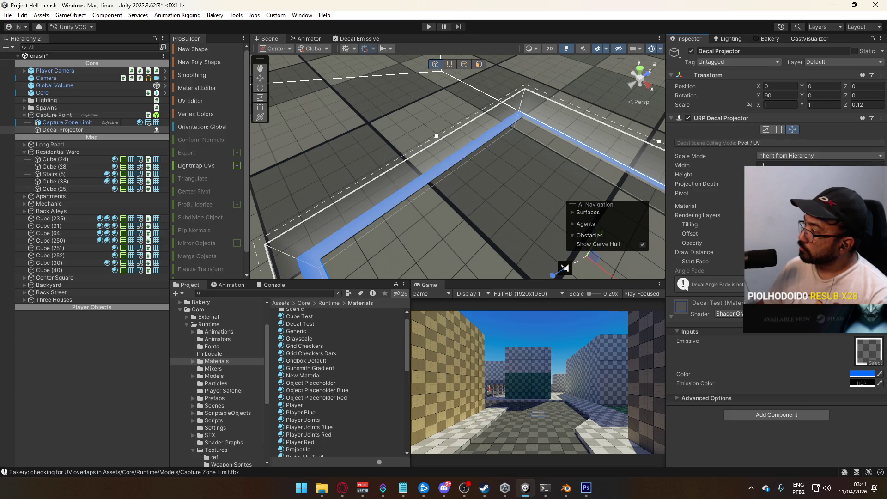
key(f)
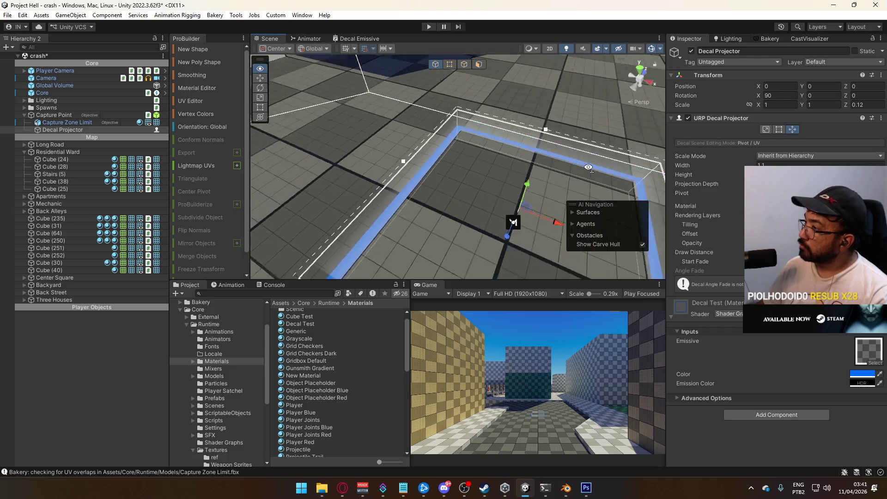
mouse_move(604, 182)
mouse_down()
mouse_move(442, 149)
mouse_move(423, 199)
mouse_move(527, 222)
mouse_move(408, 200)
mouse_up()
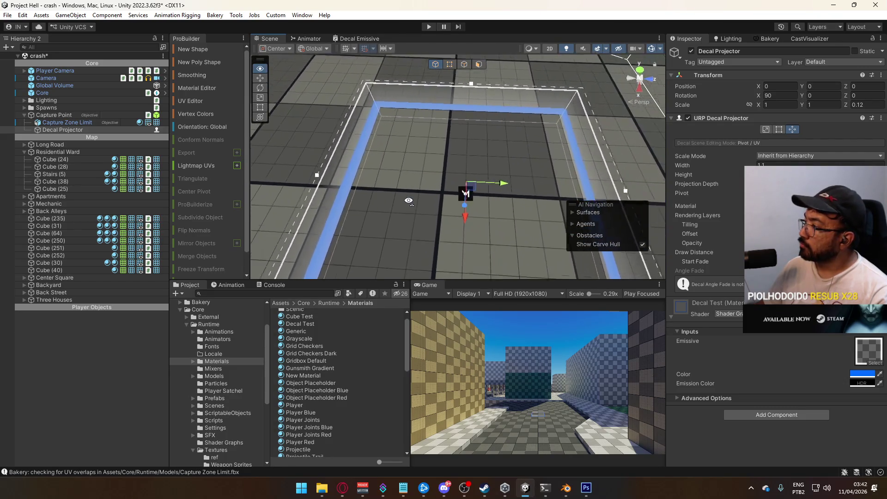
scroll(408, 201, up, 2)
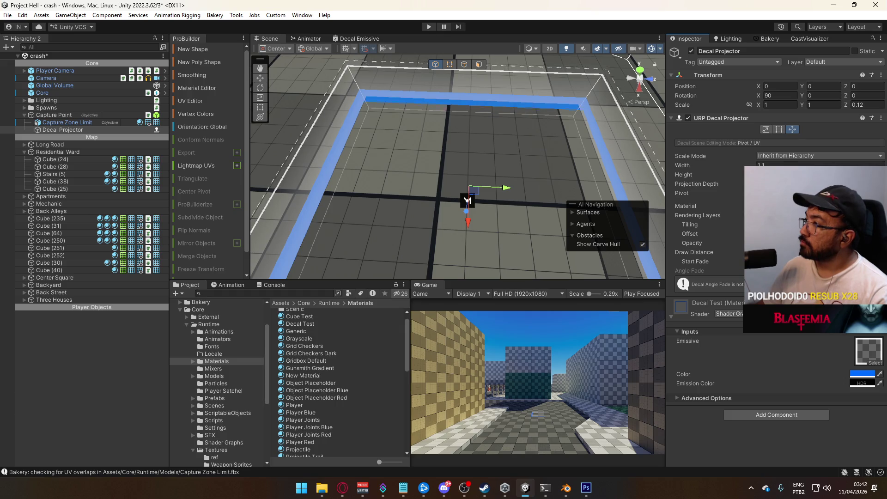
mouse_move(648, 194)
mouse_down()
mouse_move(350, 158)
mouse_move(346, 108)
mouse_move(514, 157)
mouse_move(381, 141)
mouse_up()
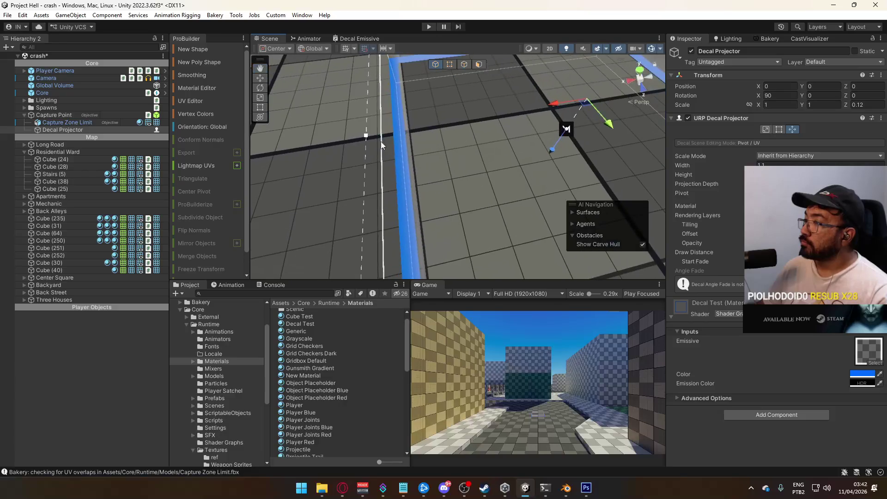
- In Scale edit mode, trim the decal projector's width slightly from the left side
click(769, 129)
drag(396, 159, 401, 162)
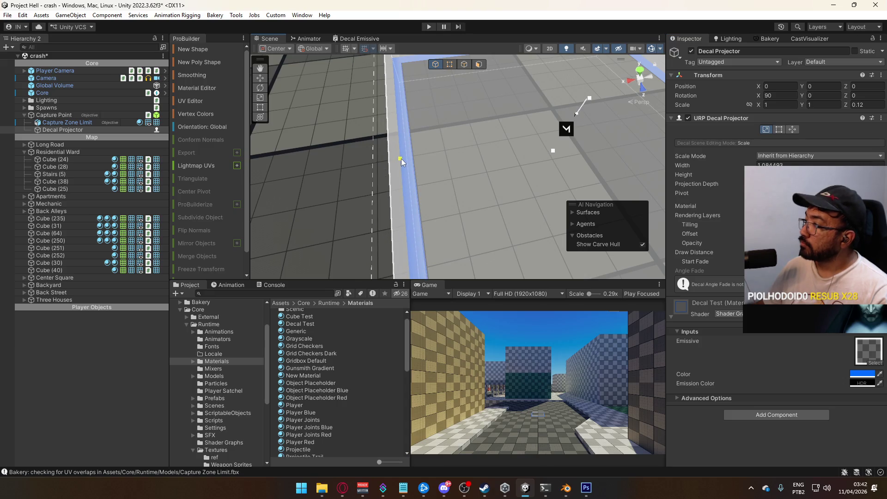
key(f)
scroll(442, 146, up, 4)
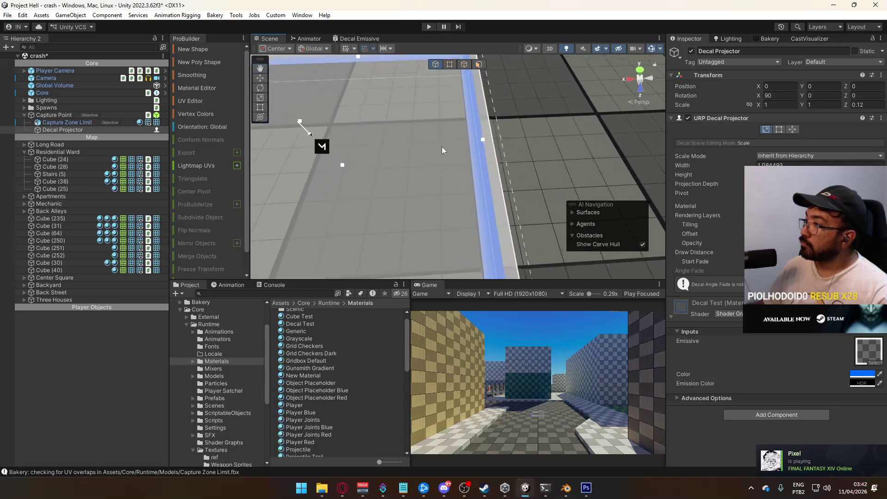
scroll(522, 134, down, 3)
key(w)
mouse_move(489, 135)
mouse_down()
mouse_move(744, 146)
mouse_move(662, 158)
mouse_move(742, 146)
mouse_up()
- In Crop mode, pull the decal's right side inward until Width reads 1.086
click(779, 130)
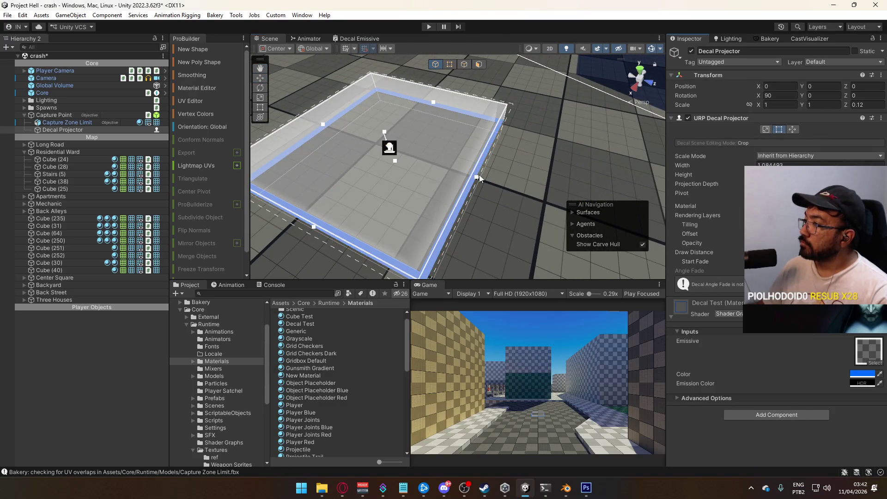
drag(476, 177, 474, 177)
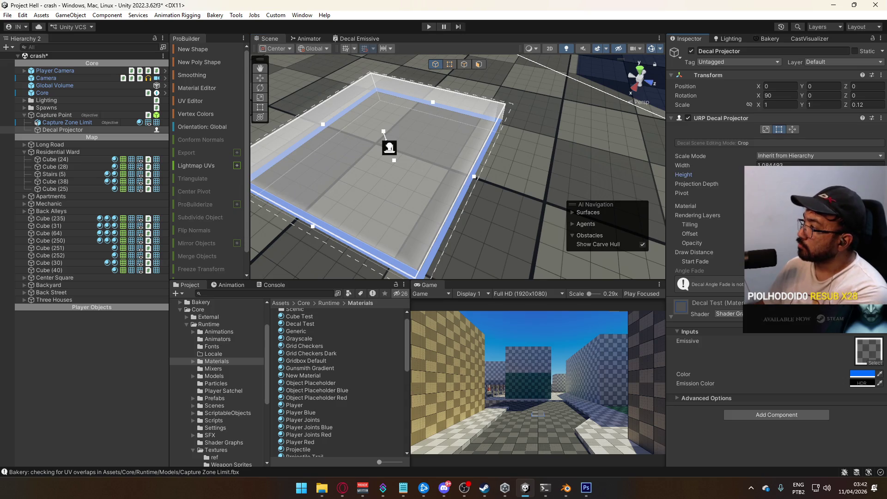
mouse_move(462, 153)
mouse_down()
mouse_move(484, 149)
mouse_move(578, 67)
mouse_up()
key(f)
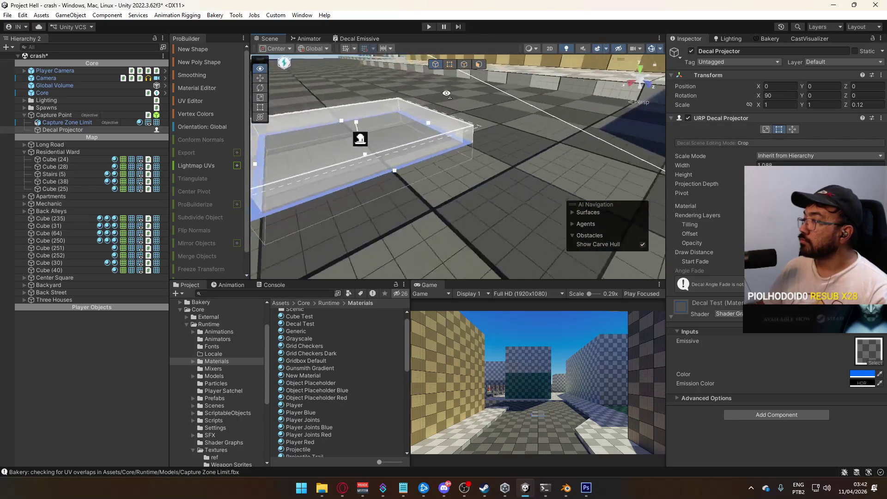
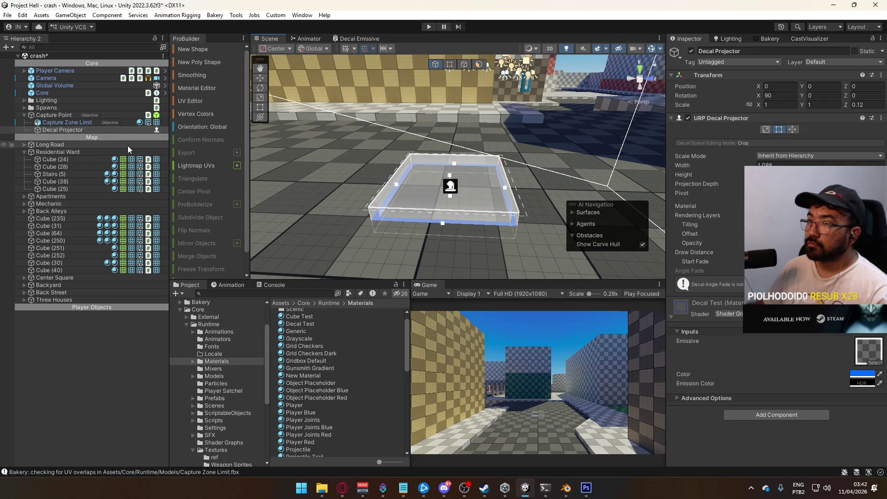
- Nudge the Capture Point forward along Z to 8.8 and frame it in view
click(76, 117)
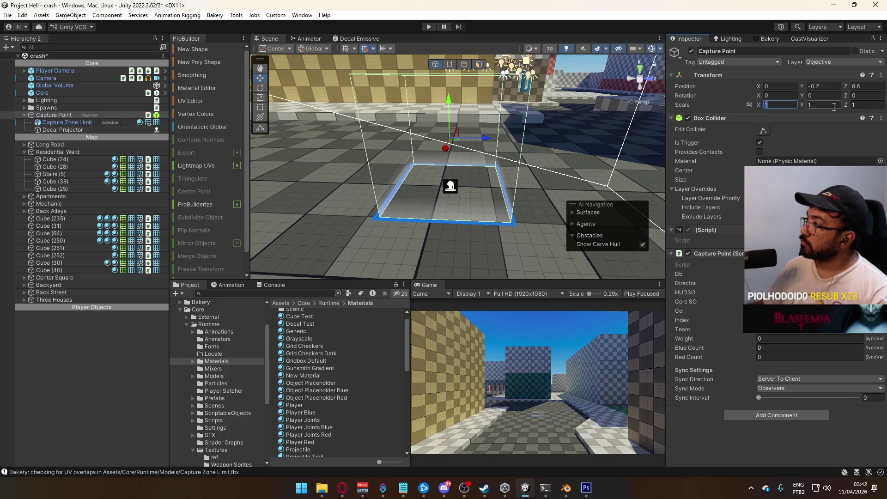
key(w)
drag(486, 137, 491, 137)
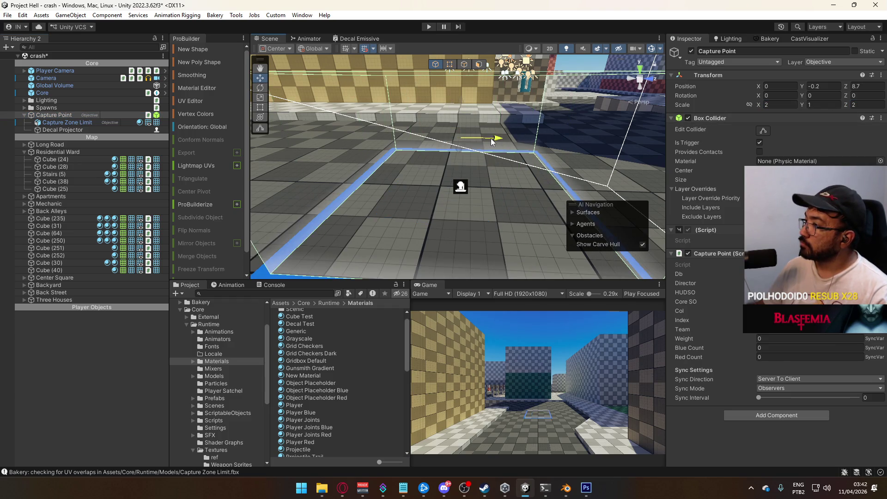
key(f)
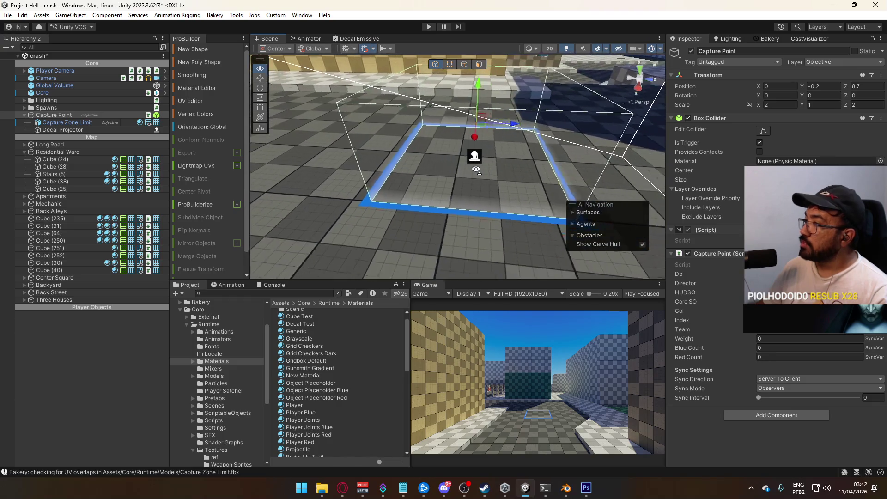
- Scale the Capture Point to 5 × 1 × 5 and delete the Decal Projector object
click(780, 104)
text(5)
click(867, 105)
text(5)
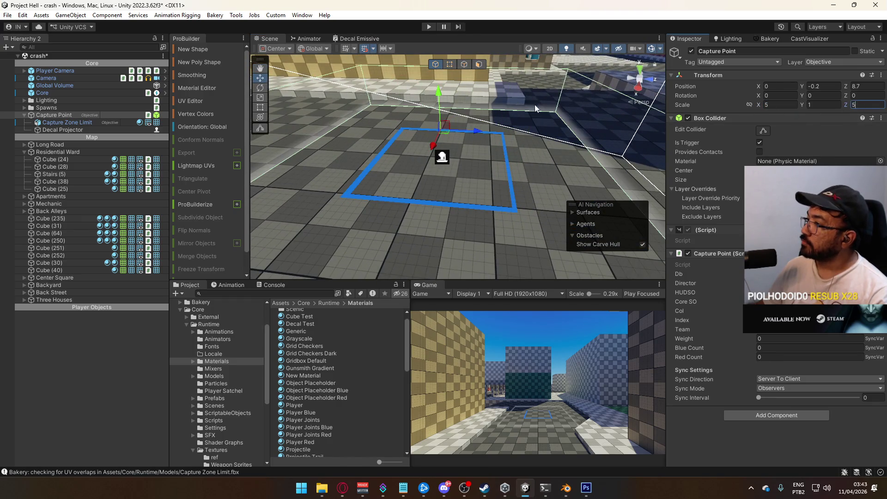
mouse_move(490, 133)
mouse_down()
mouse_move(484, 131)
mouse_move(521, 173)
mouse_up()
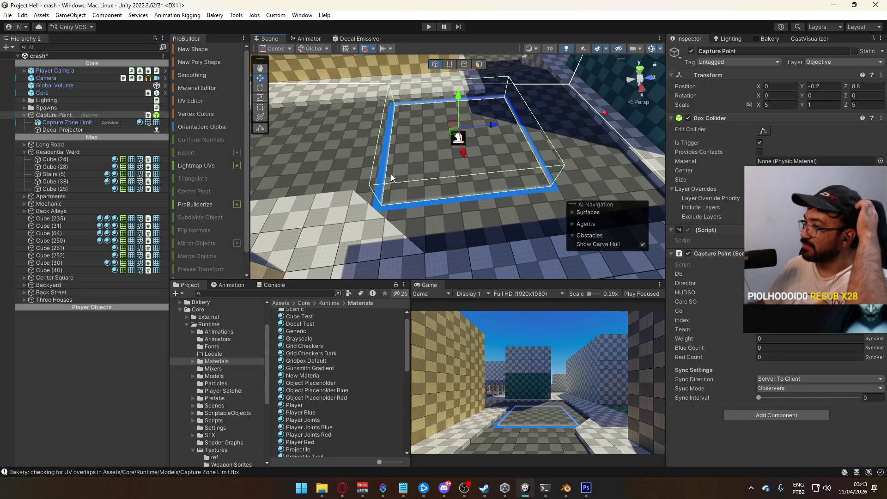
click(84, 128)
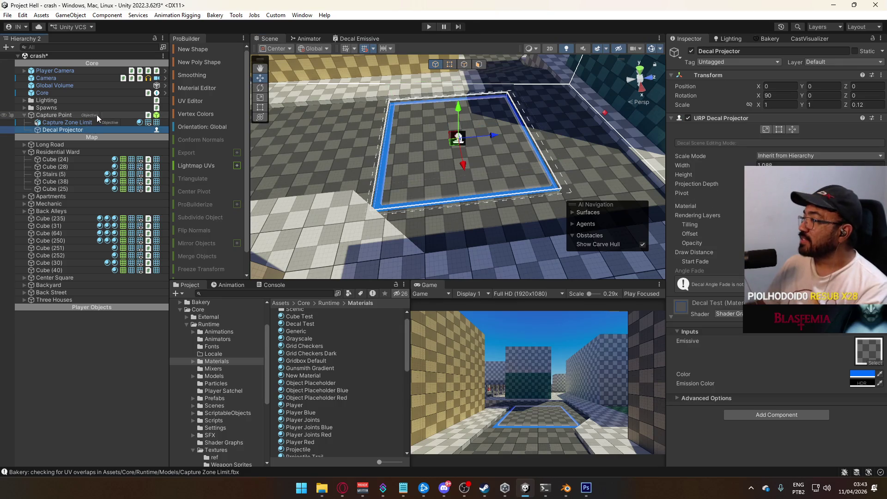
key(Delete)
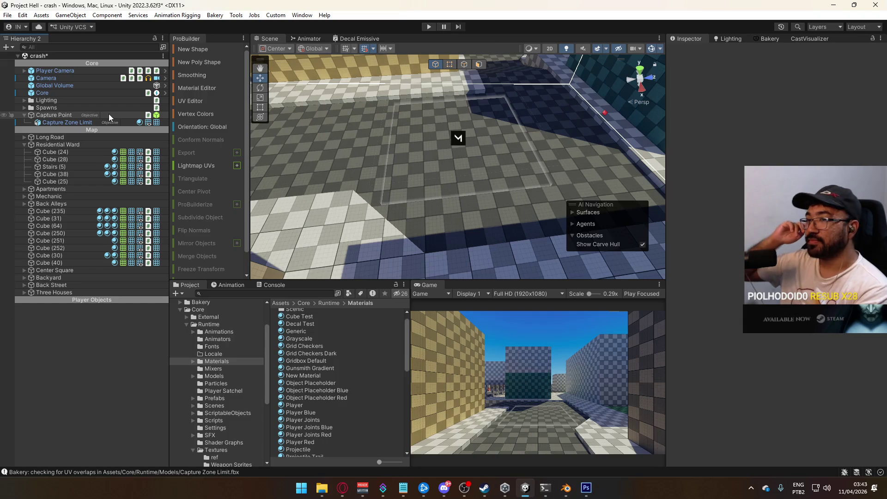
- Open the Project Settings from the Edit menu and close them again
click(22, 15)
click(53, 327)
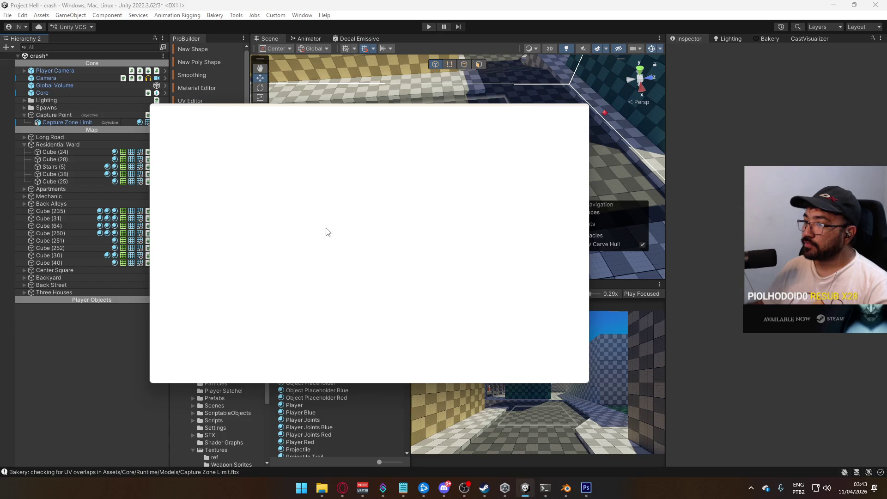
click(584, 109)
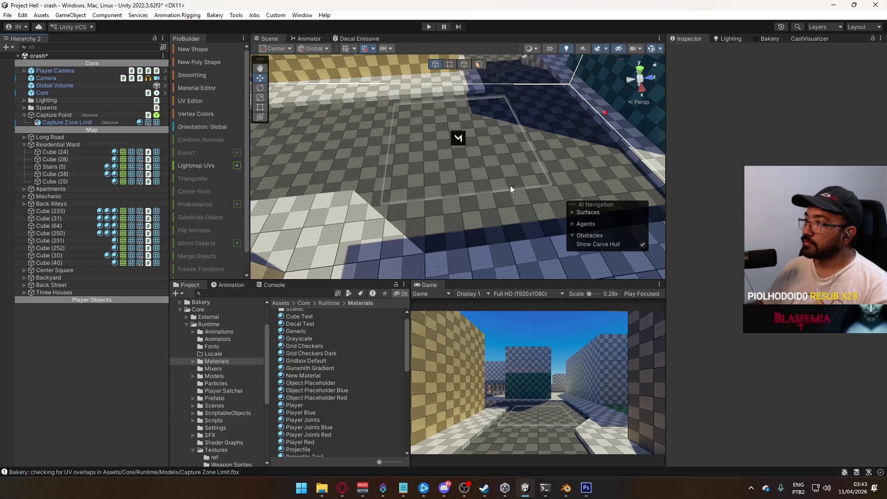
- Remove the Decal renderer feature from URP-Performant-Renderer in Assets/Core/Runtime/Settings
scroll(349, 399, down, 5)
scroll(350, 396, down, 6)
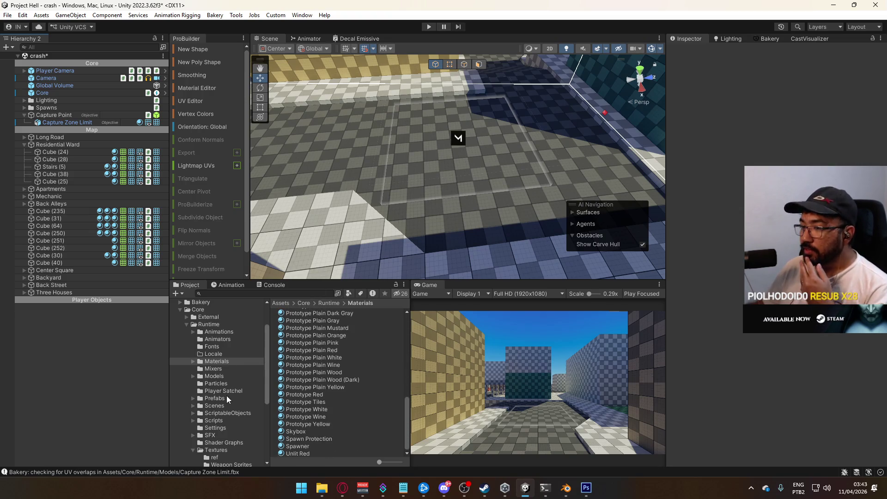
click(234, 413)
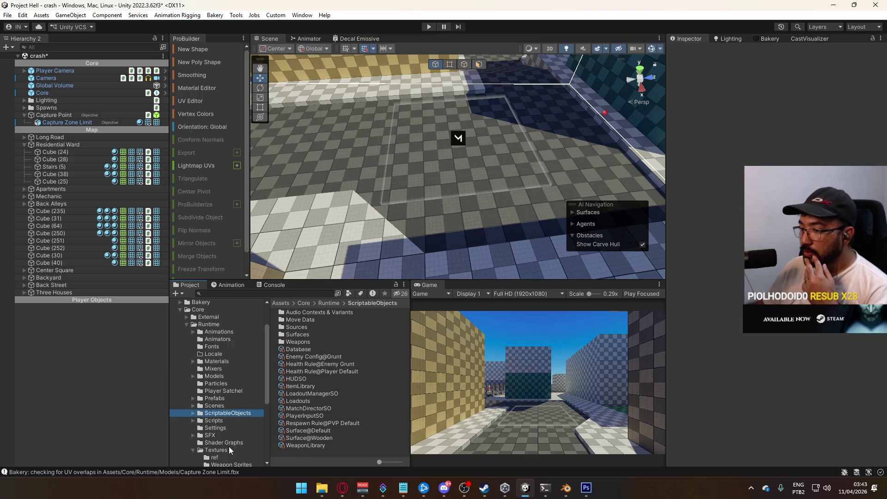
scroll(226, 434, down, 3)
click(222, 399)
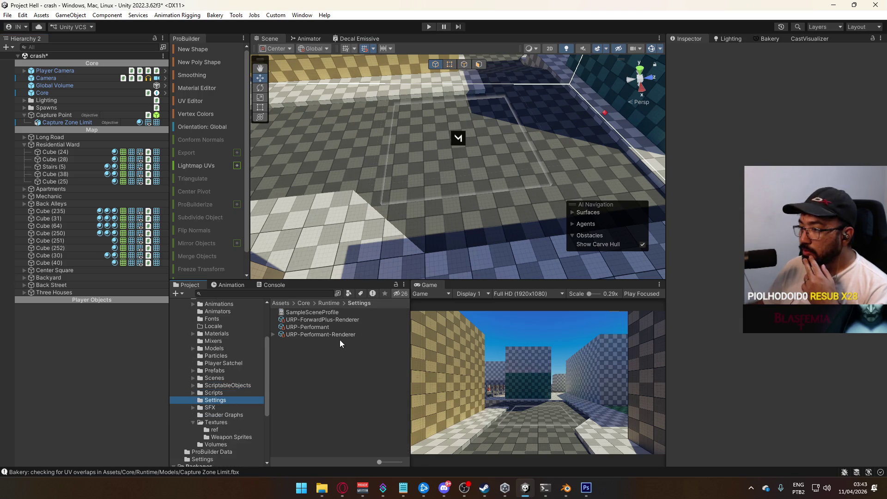
click(340, 334)
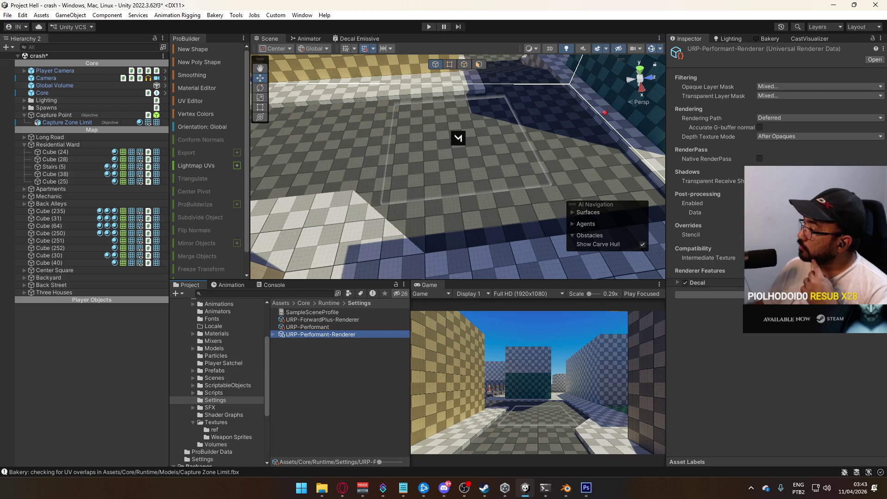
right_click(737, 279)
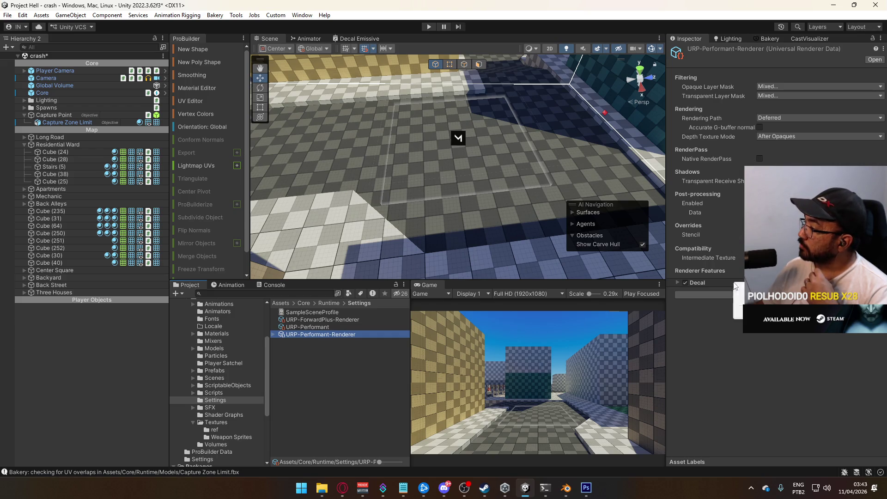
click(753, 289)
mouse_move(611, 263)
mouse_down()
mouse_move(414, 127)
mouse_move(550, 182)
mouse_move(531, 175)
mouse_up()
- At 600% zoom, fill a thin strip along the bottom of Capture Zone Limit.psd with white
key(alt+Tab)
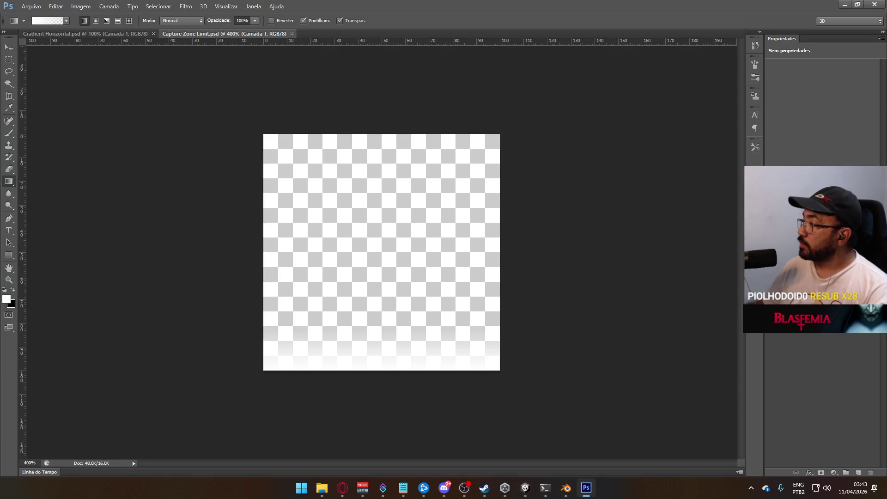
key(ctrl+plus)
key(ctrl+plus)
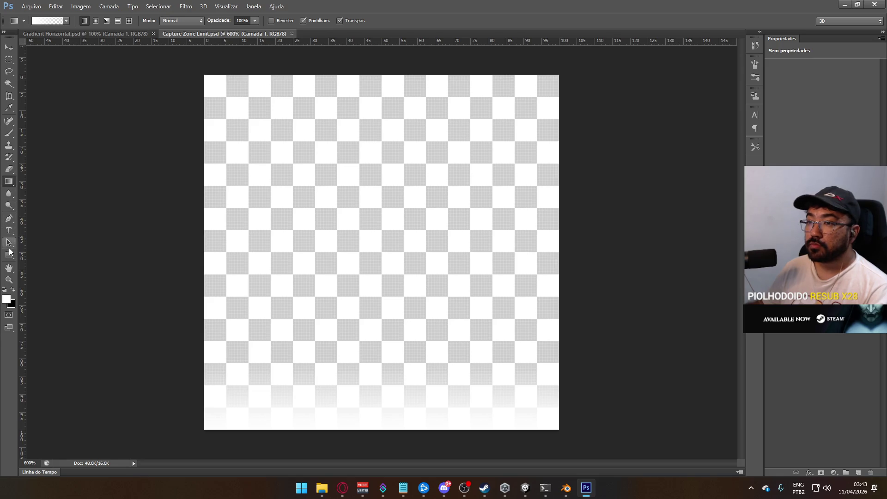
click(9, 183)
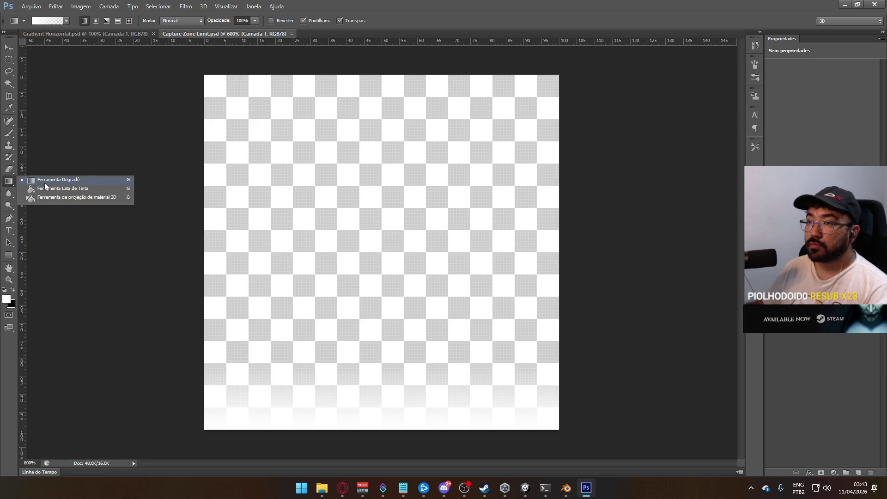
click(55, 188)
click(12, 62)
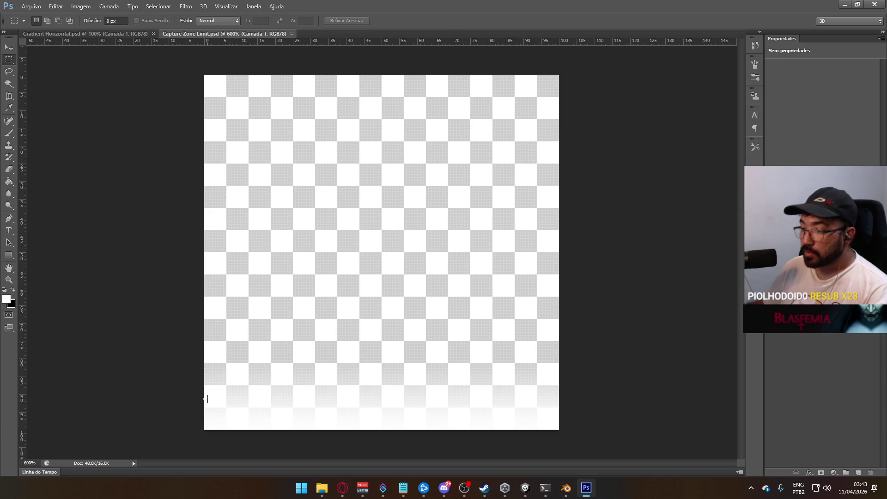
drag(206, 425, 568, 432)
key(g)
click(393, 427)
click(9, 59)
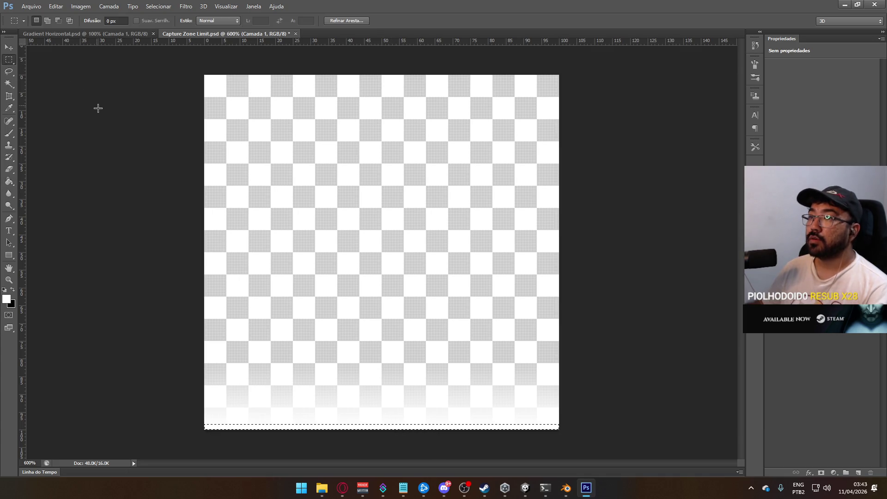
- Check the zone in Unity, then clear the bottom strip to transparency
key(alt+Tab)
drag(386, 221, 536, 263)
key(alt+Tab)
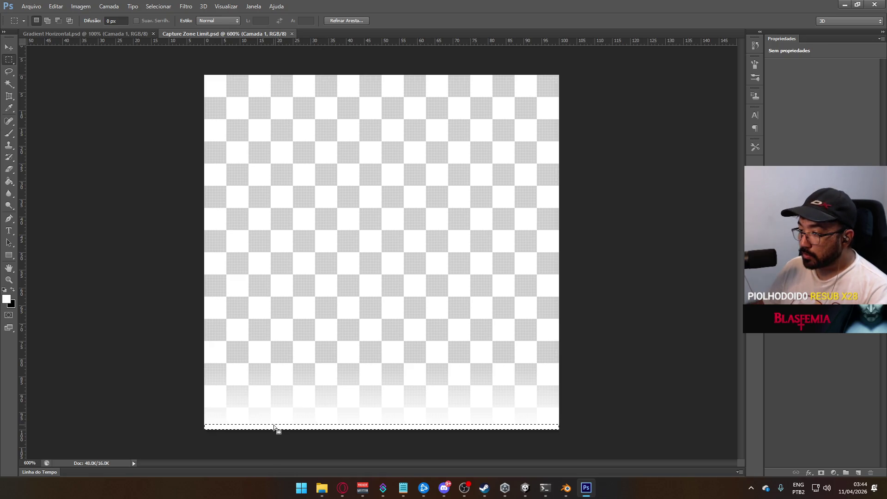
key(Delete)
key(alt+Tab)
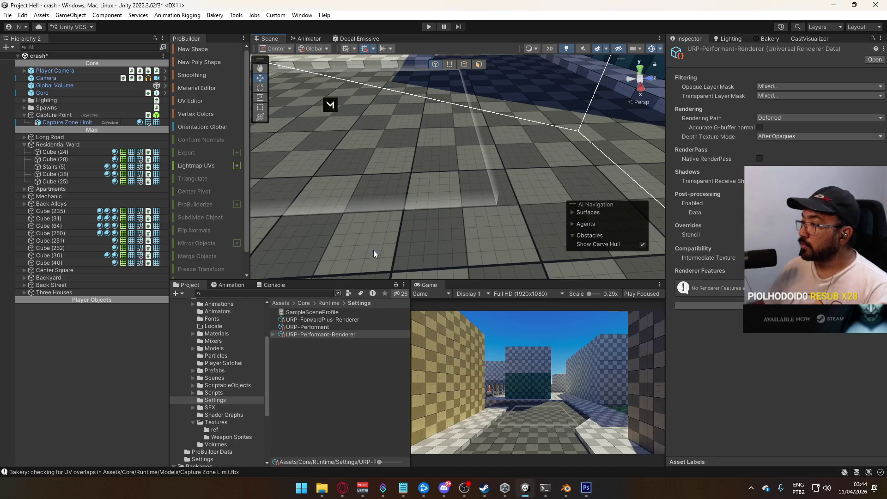
- Confirm the Photoshop foreground colour is white
key(alt+Tab)
key(g)
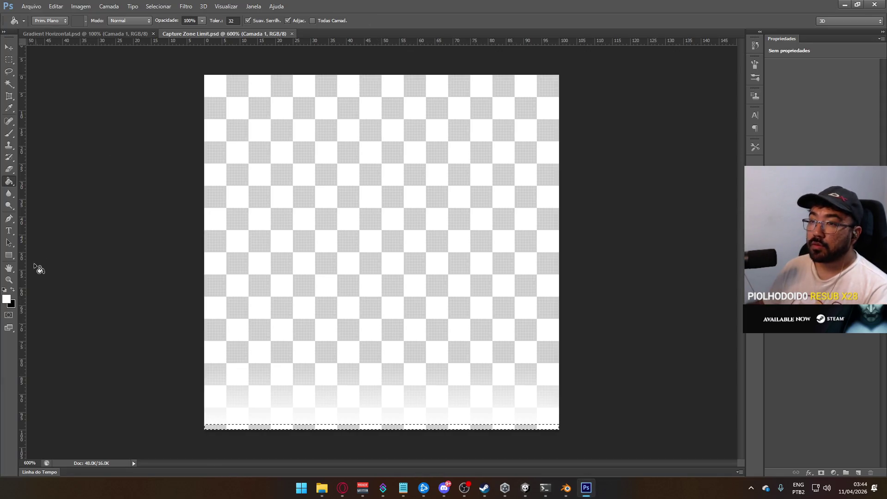
click(7, 299)
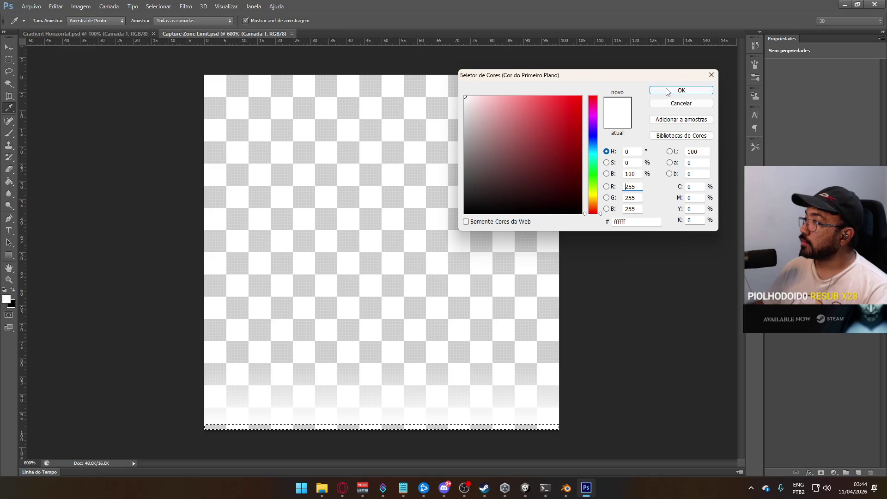
key(Return)
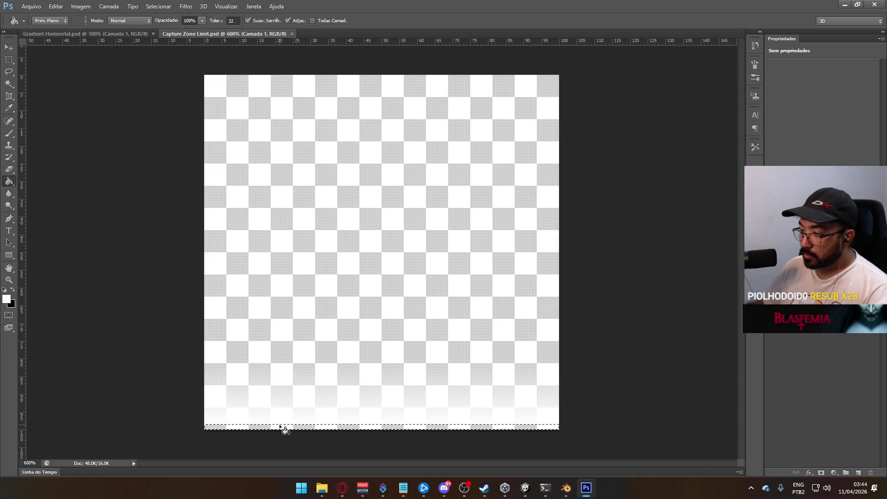
key(alt+Tab)
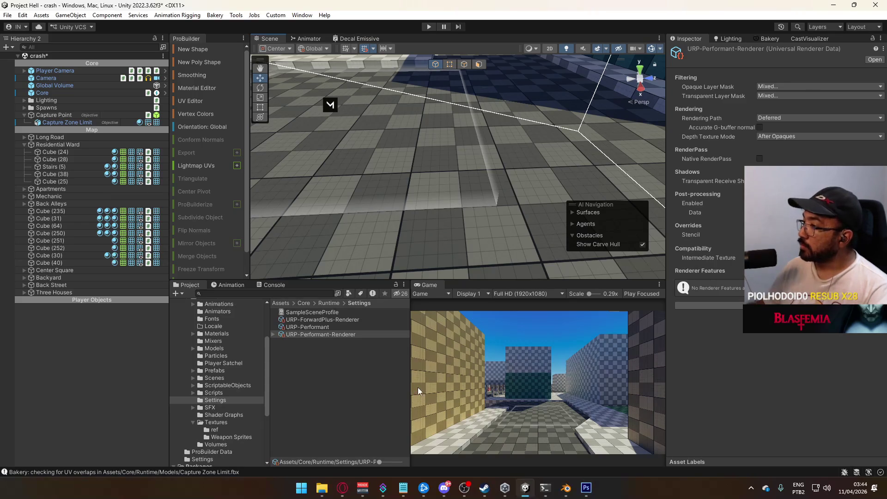
- Fill a taller bottom strip of the texture with white, save it, and view the zone in Unity
key(alt+Tab)
key(m)
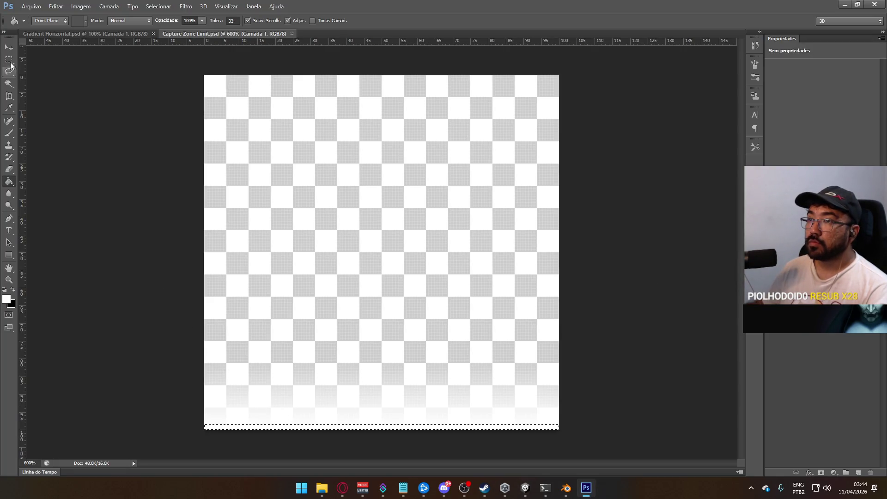
mouse_move(204, 407)
mouse_down()
mouse_move(554, 424)
mouse_move(561, 431)
mouse_up()
key(g)
click(423, 426)
key(ctrl+s)
key(alt+Tab)
mouse_move(497, 229)
mouse_down()
mouse_move(404, 212)
mouse_move(405, 166)
mouse_move(392, 188)
mouse_move(438, 124)
mouse_move(421, 146)
mouse_up()
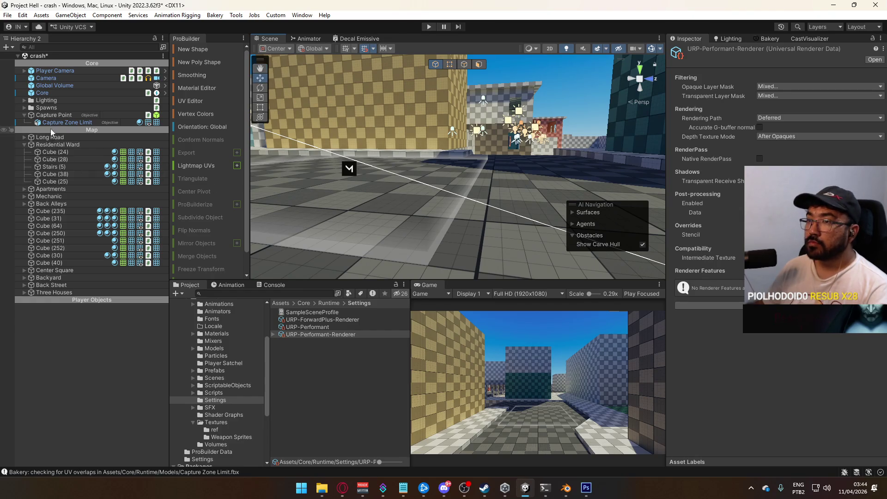
- Raise the Capture Zone Limit material's base colour alpha from 20 to 100, then undo in Photoshop
click(68, 123)
scroll(780, 334, down, 5)
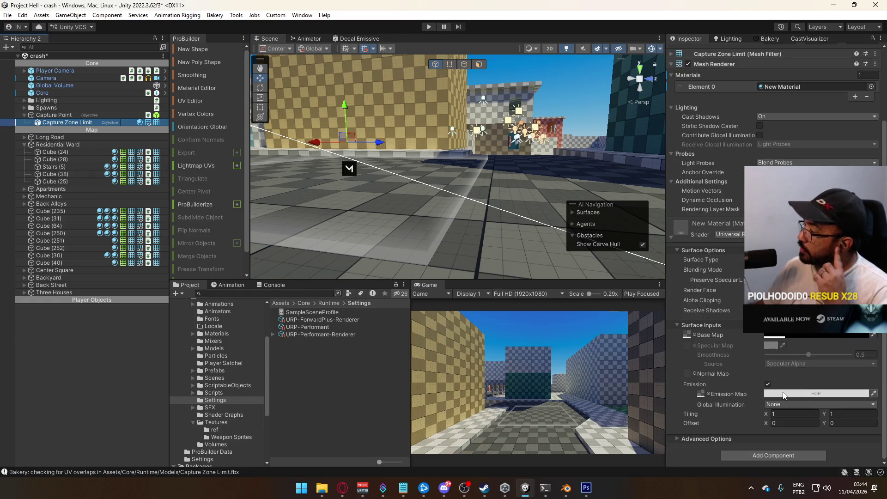
click(787, 325)
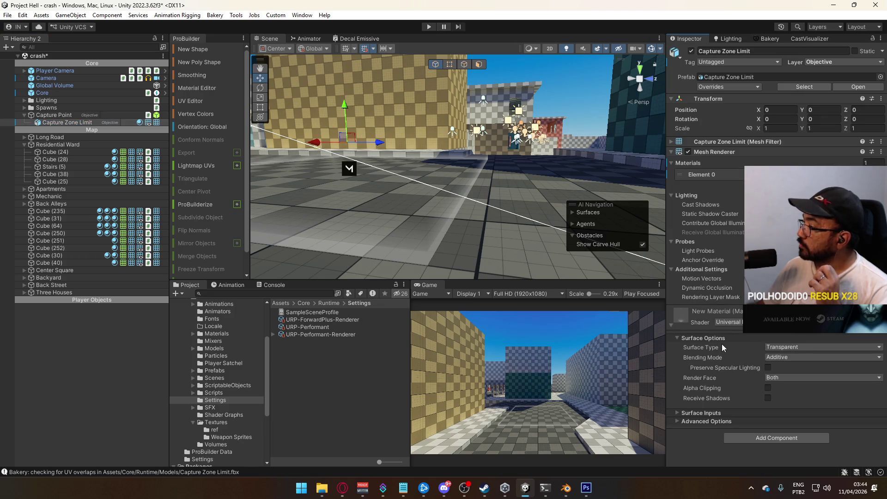
click(715, 411)
scroll(758, 388, down, 4)
click(783, 349)
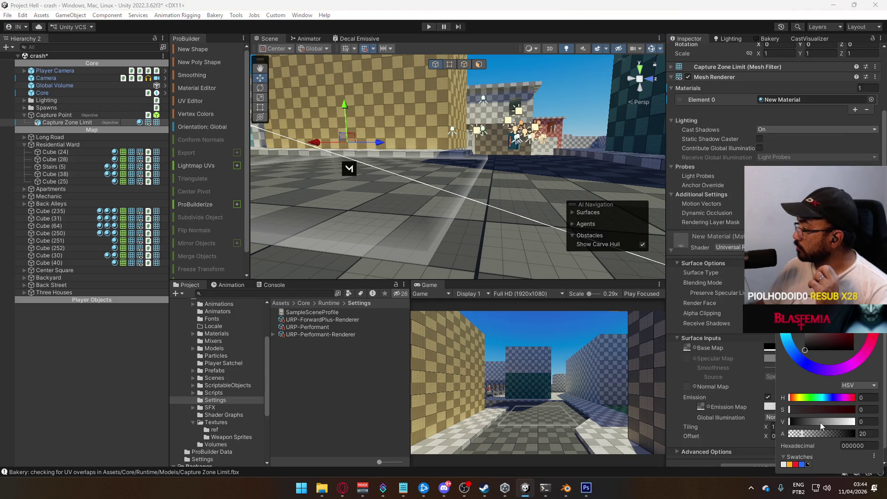
mouse_move(806, 434)
mouse_down()
mouse_move(850, 424)
mouse_move(708, 414)
mouse_up()
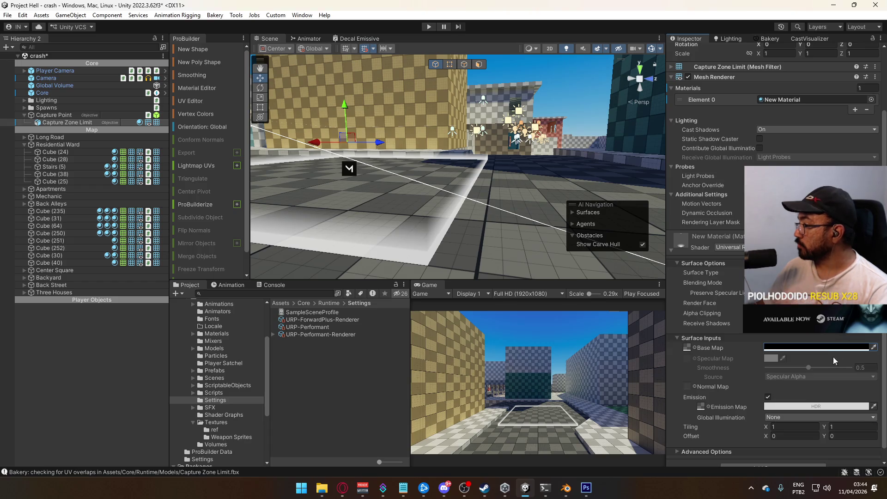
click(585, 487)
key(ctrl+z)
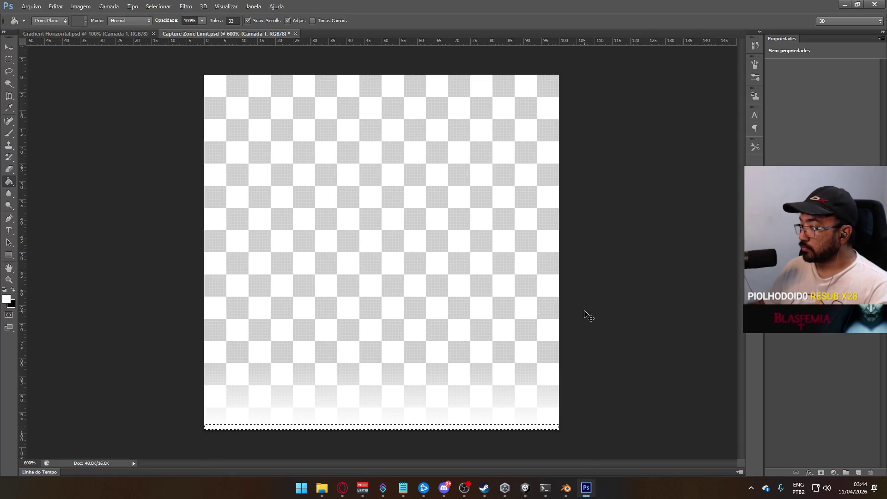
- Clear the bottom strip, then step through history to restore the bottom gradient fade
key(Delete)
key(ctrl+alt+z)
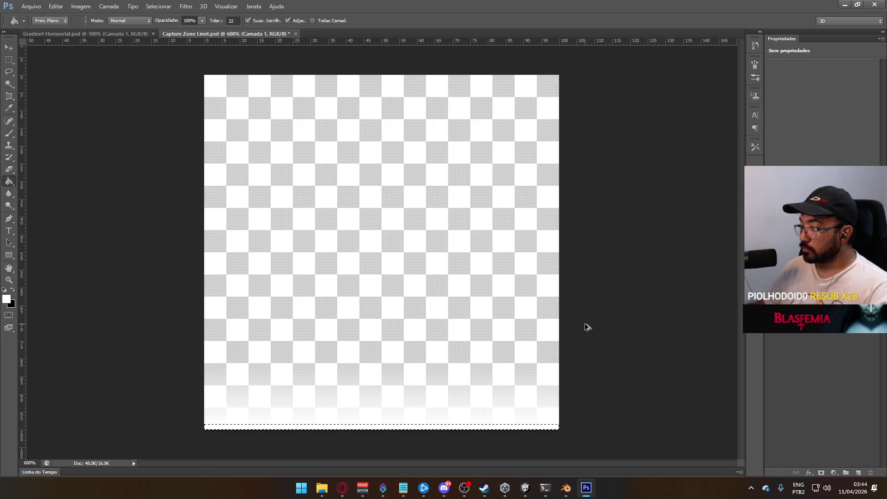
key(ctrl+alt+z)
key(ctrl+shift+z)
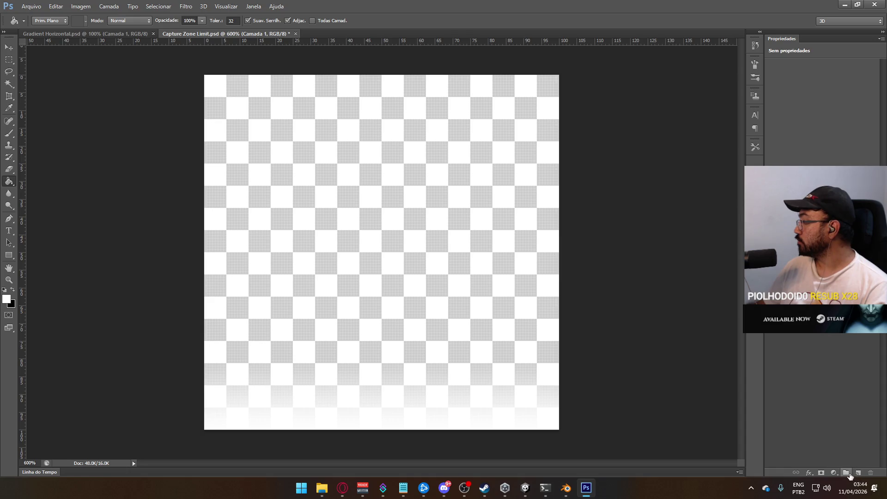
click(827, 336)
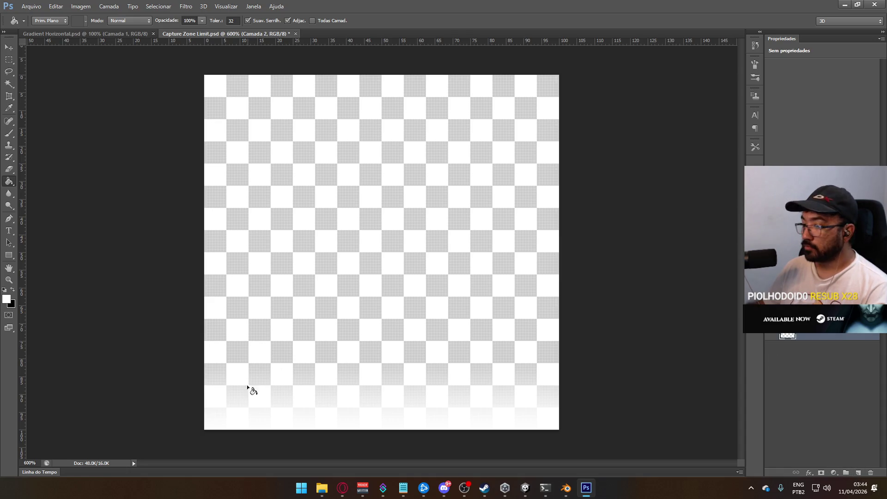
- Try bottom-strip selections on both layers, ending on layer Camada 2
click(8, 59)
drag(203, 417, 601, 451)
key(g)
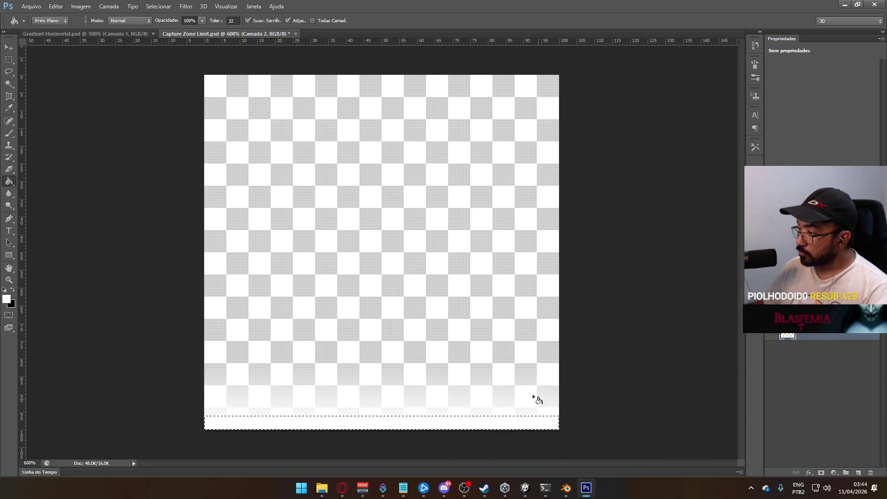
click(10, 63)
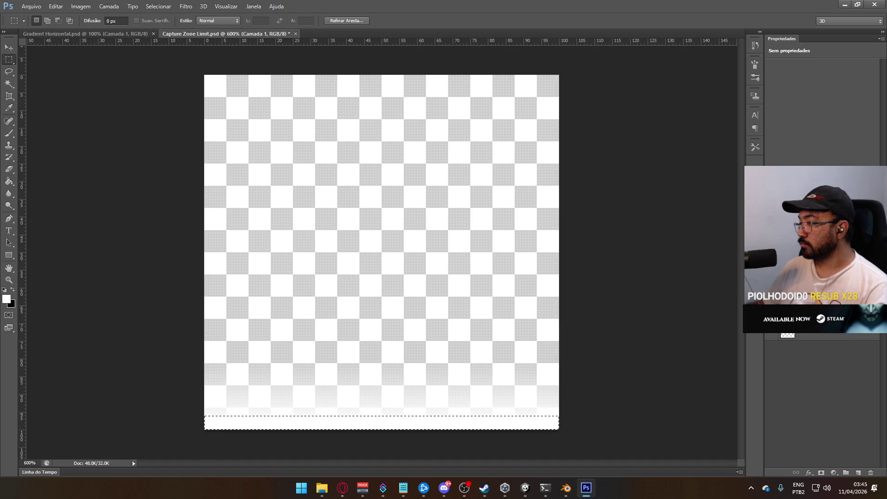
key(ctrl+z)
key(ctrl+z)
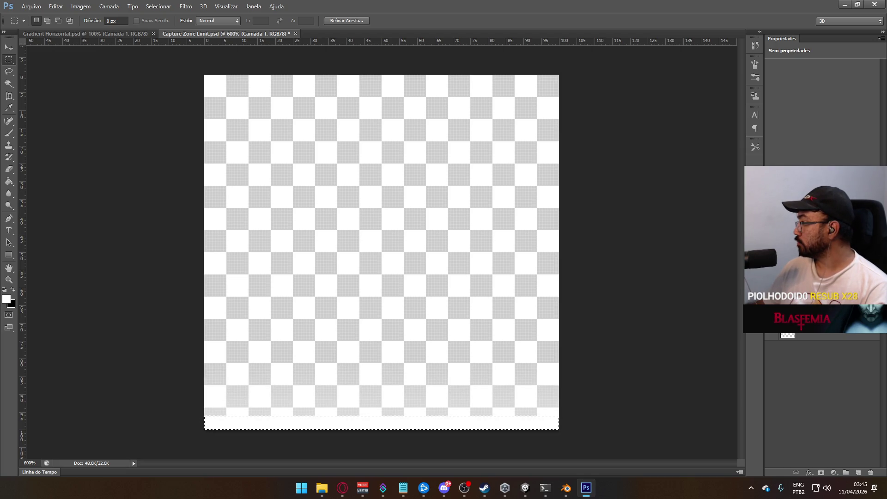
click(827, 334)
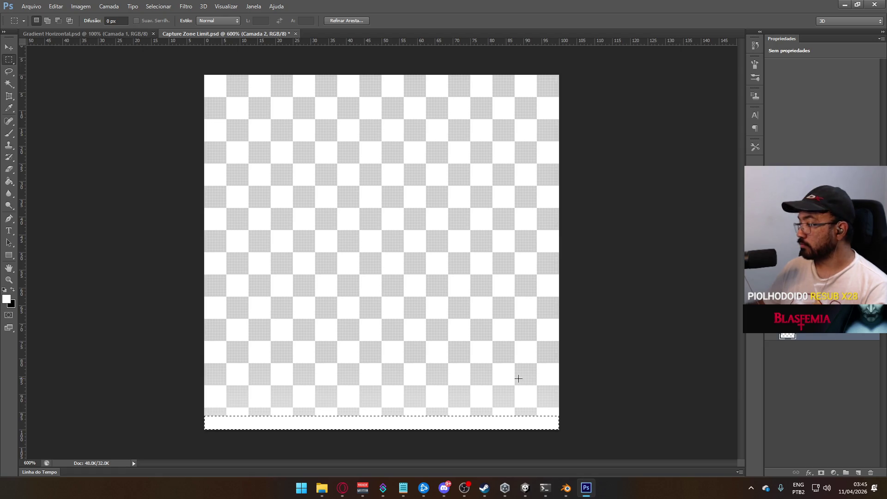
mouse_move(200, 382)
mouse_down()
mouse_move(413, 417)
mouse_move(557, 418)
mouse_up()
click(416, 342)
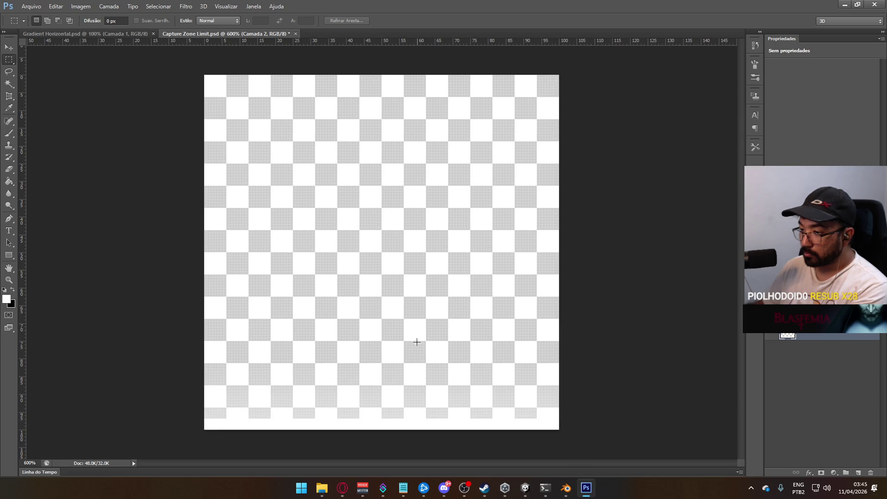
- Clear a thin strip along the canvas bottom and save the texture
key(alt+Tab)
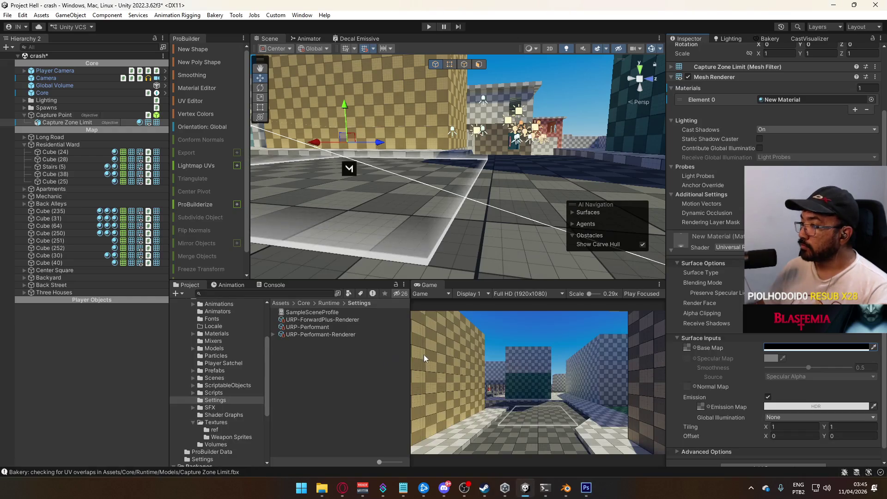
mouse_move(507, 244)
mouse_down()
mouse_move(226, 246)
mouse_move(185, 238)
mouse_move(279, 240)
mouse_up()
key(alt+Tab)
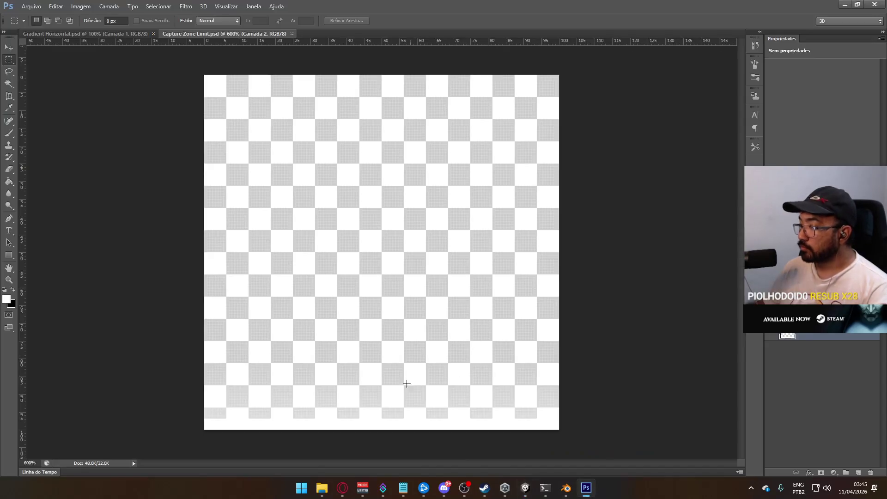
drag(205, 418, 590, 416)
key(Delete)
key(ctrl+d)
key(ctrl+s)
key(alt+Tab)
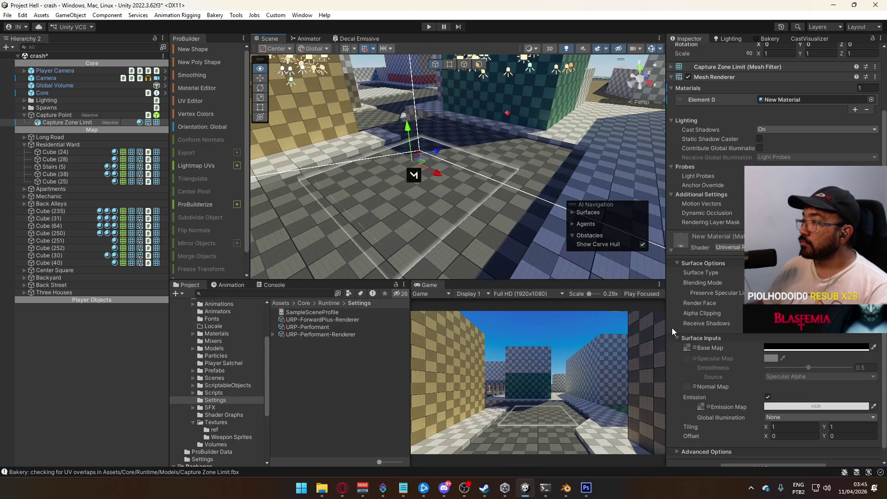
- Clear the previous bottom selection again, save, and check the reimported zone in Unity
key(alt+Tab)
key(ctrl+shift+d)
key(Delete)
key(ctrl+d)
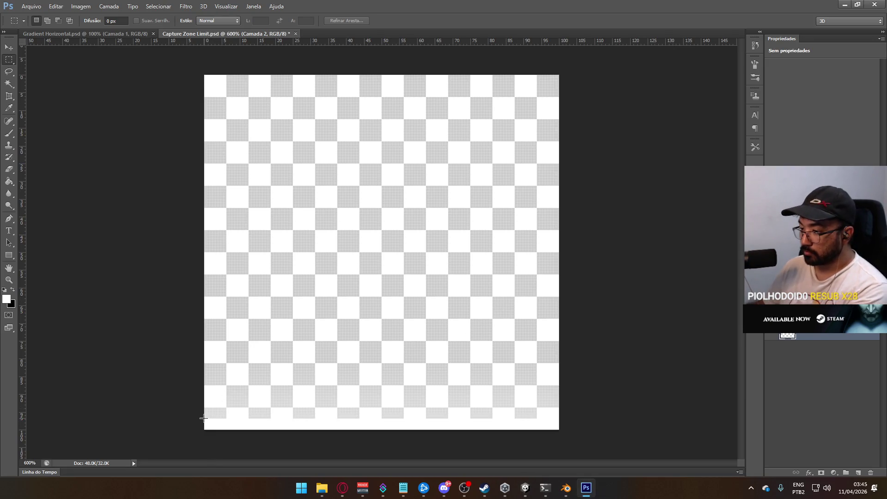
mouse_move(207, 417)
mouse_down()
mouse_move(572, 406)
mouse_move(573, 421)
mouse_up()
key(ctrl+d)
key(ctrl+s)
key(alt+Tab)
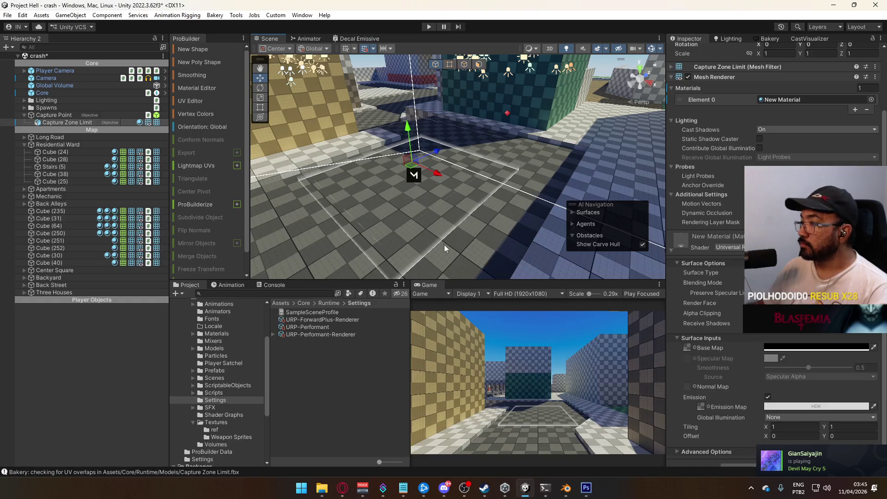
drag(482, 232, 268, 226)
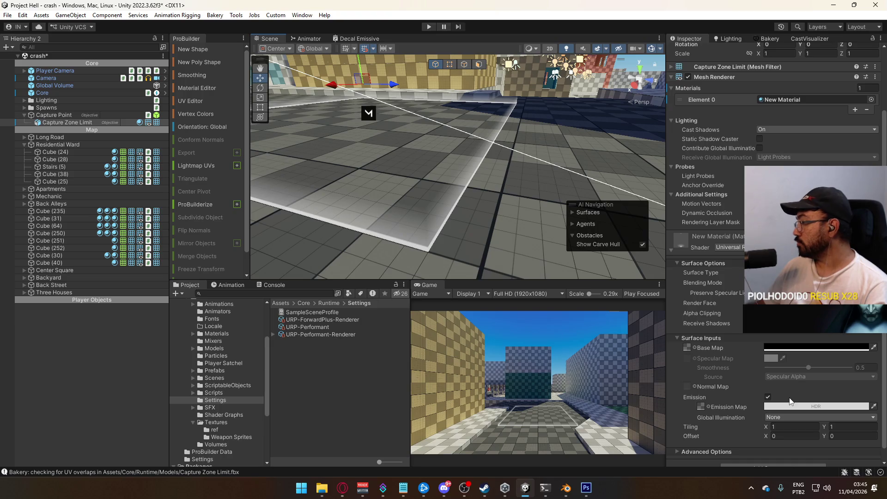
- Try white and mid-grey base colours and set the emission colour to mid grey
click(784, 350)
drag(804, 350, 710, 264)
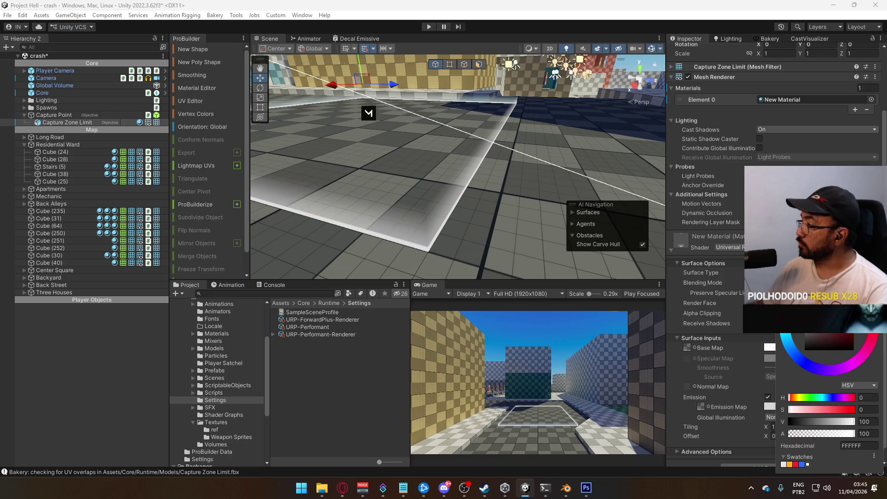
click(825, 346)
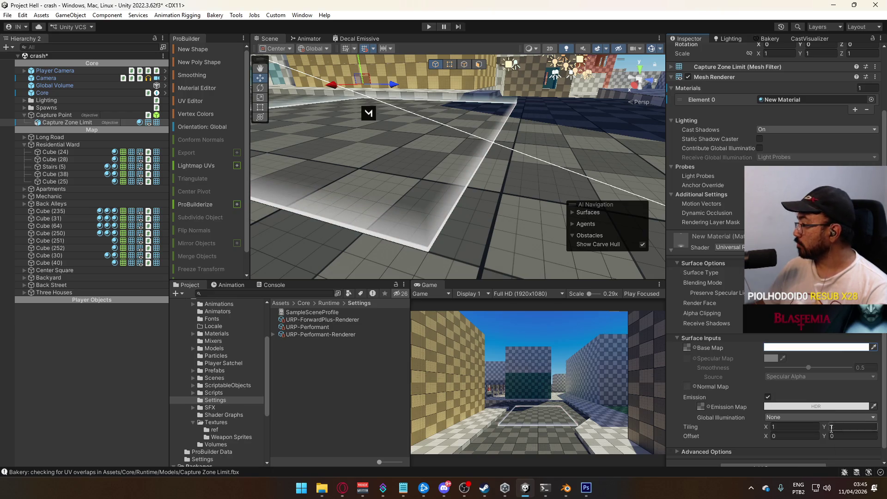
click(821, 346)
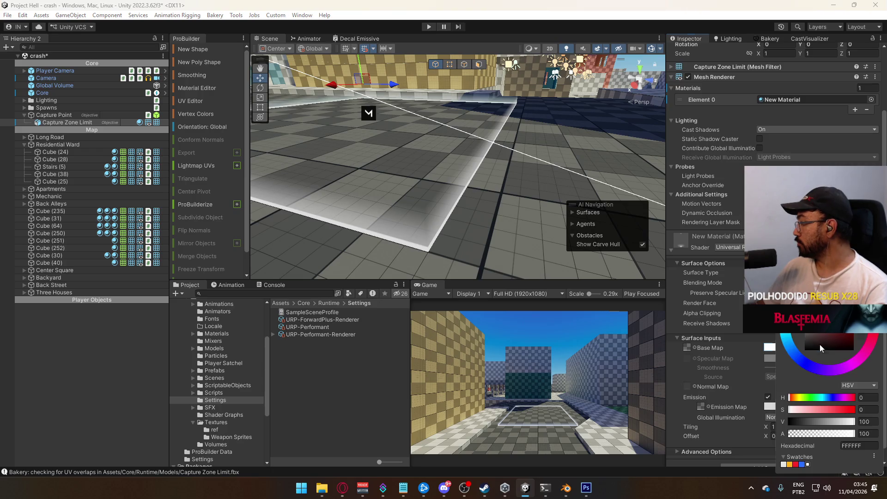
click(820, 422)
click(769, 406)
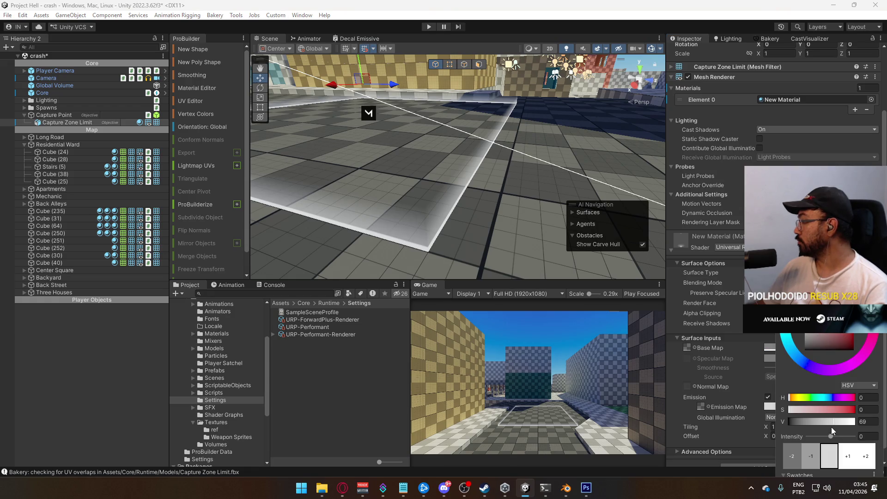
mouse_move(838, 425)
mouse_down()
mouse_move(785, 424)
mouse_move(831, 436)
mouse_up()
click(821, 421)
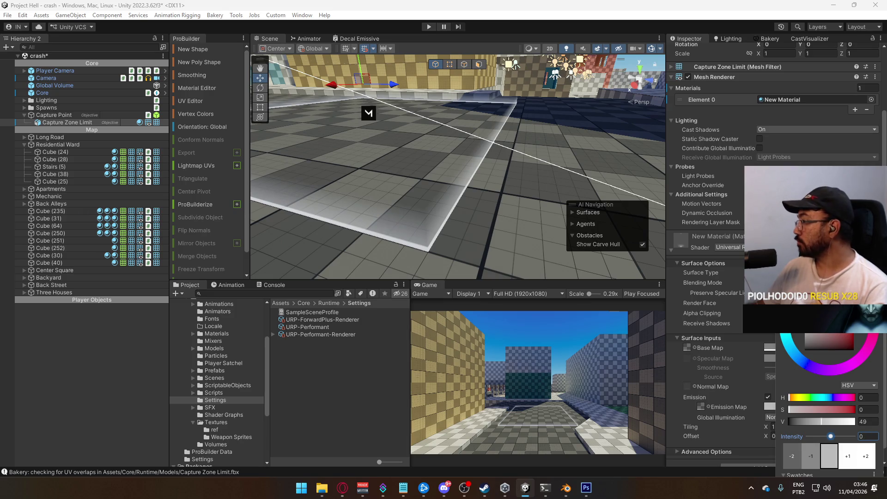
key(Escape)
- Set the base colour to black (V 0) and the emission colour's V to 50
click(818, 347)
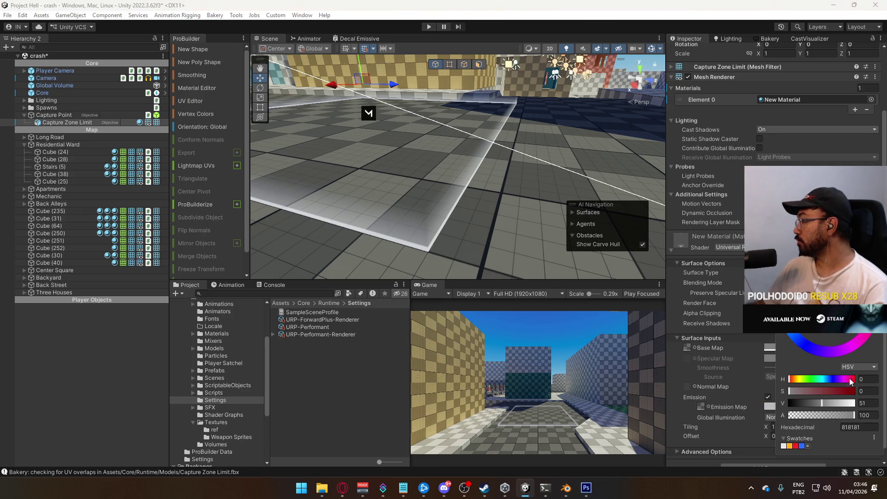
double_click(869, 403)
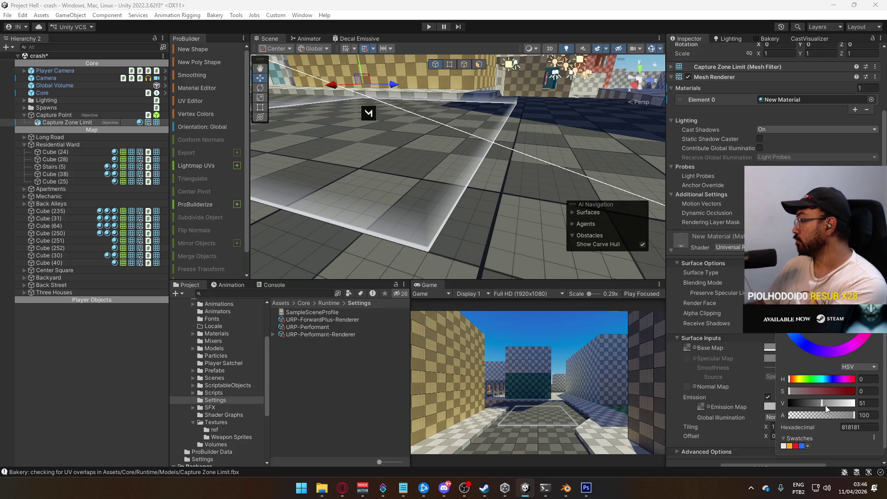
text(0)
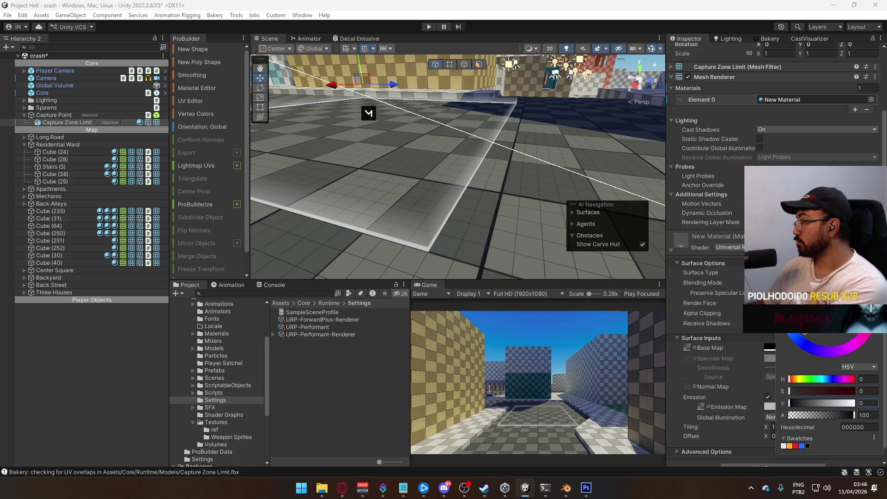
key(Escape)
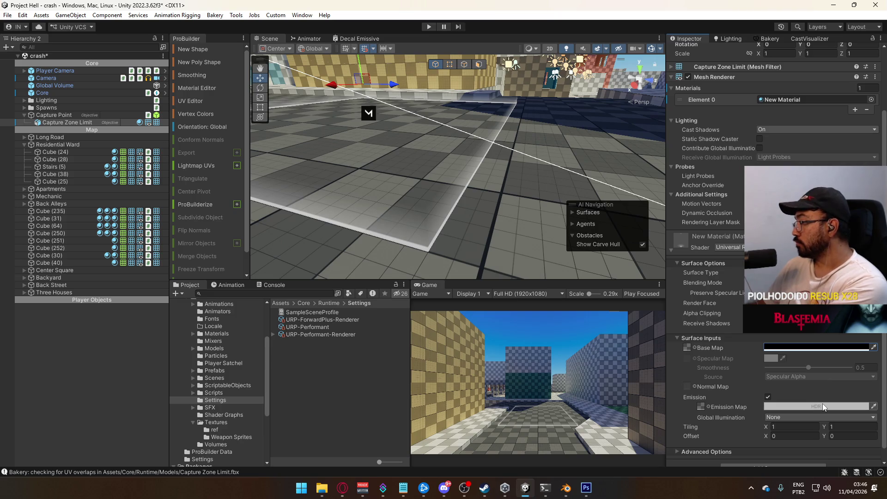
click(823, 406)
double_click(868, 421)
text(50)
mouse_move(821, 425)
mouse_down()
mouse_move(832, 423)
mouse_move(821, 423)
mouse_up()
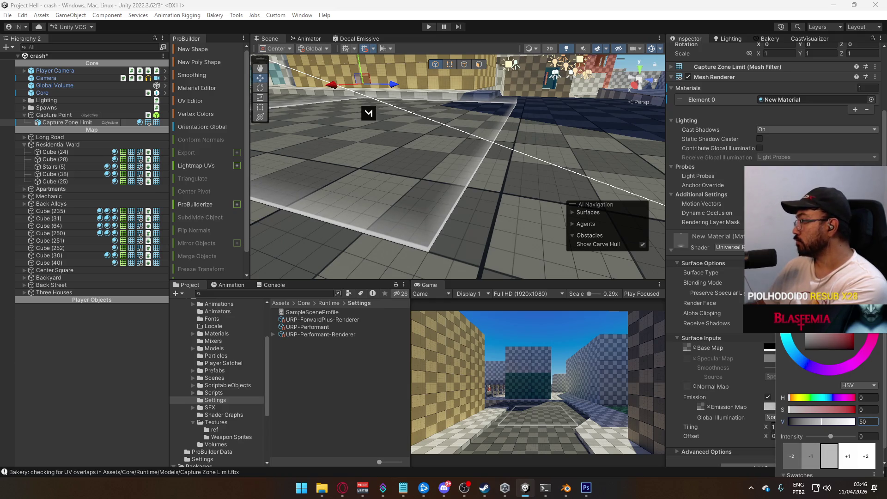
key(Return)
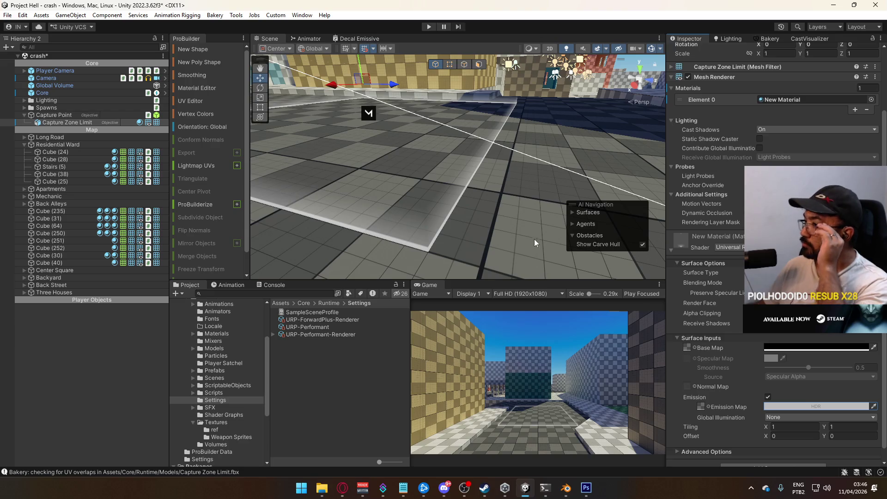
- Inspect the capture zone in the Scene view, then bring Blender to the front
mouse_move(449, 188)
mouse_down()
mouse_move(480, 153)
mouse_move(464, 181)
mouse_up()
mouse_move(524, 177)
mouse_down()
mouse_move(625, 239)
mouse_move(542, 187)
mouse_move(608, 176)
mouse_move(669, 182)
mouse_move(679, 103)
mouse_up()
key(alt+Tab)
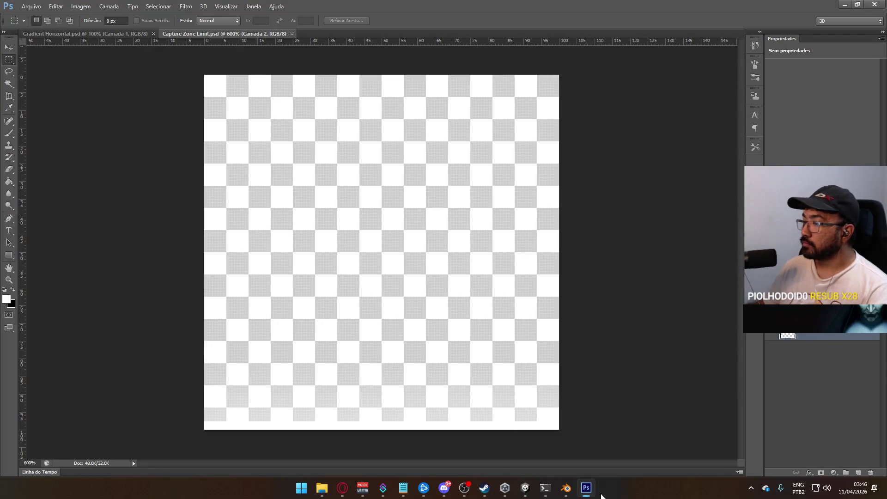
click(566, 488)
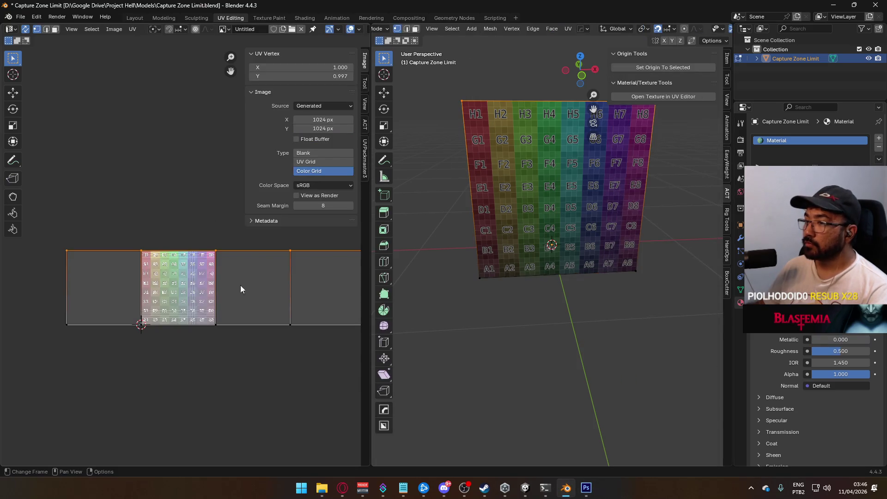
- Make a first attempt at moving the UV vertices, then clear the UV selection
scroll(172, 249, up, 8)
scroll(184, 240, down, 9)
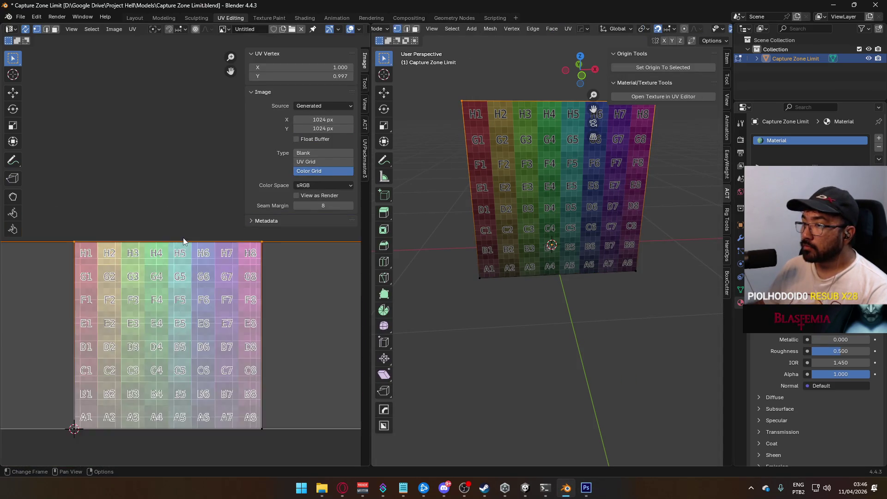
scroll(148, 254, up, 9)
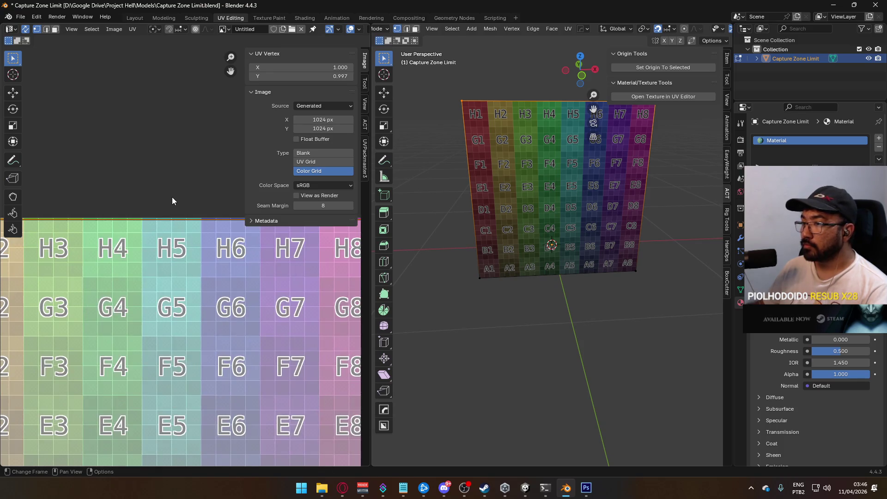
key(g)
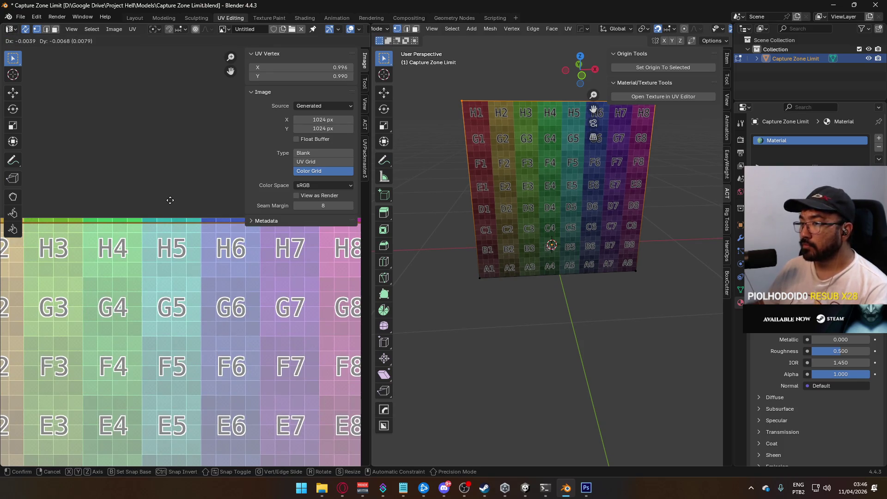
click(170, 202)
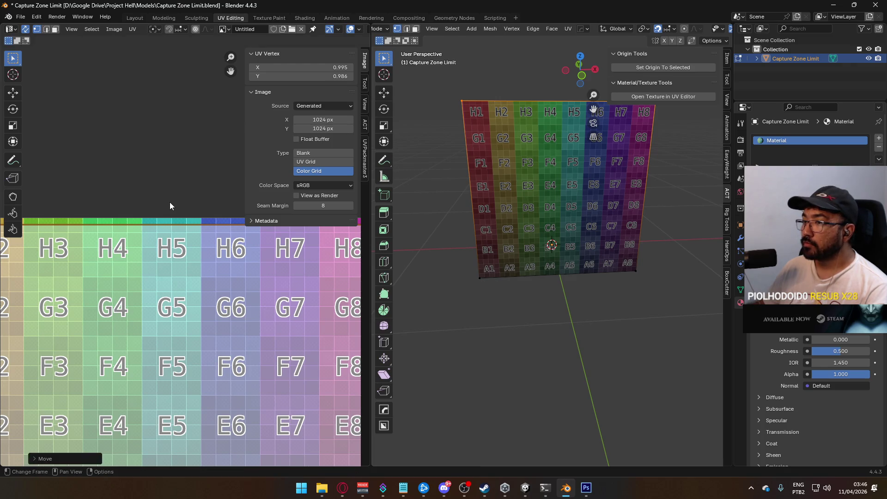
scroll(170, 201, down, 15)
key(a)
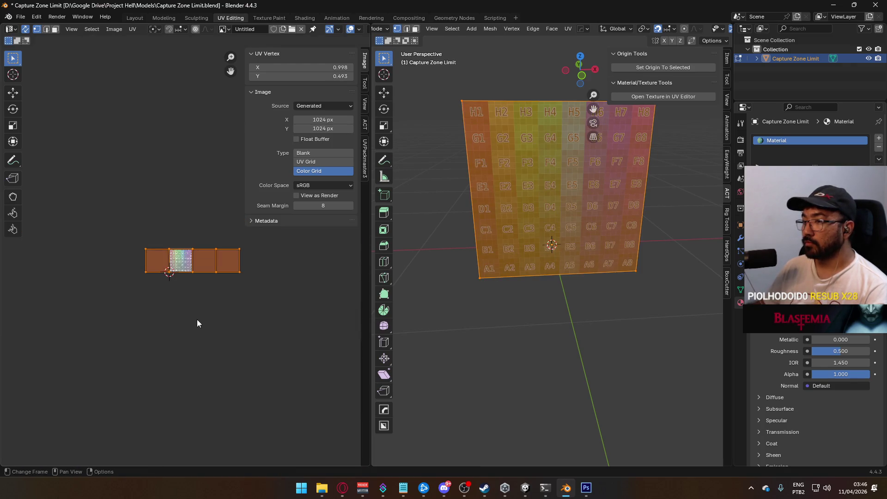
key(alt+a)
- Move the bottom edge UV vertices vertically to Y 0.002
key(b)
mouse_move(97, 292)
mouse_down()
mouse_move(287, 272)
mouse_move(302, 260)
mouse_up()
scroll(146, 306, up, 15)
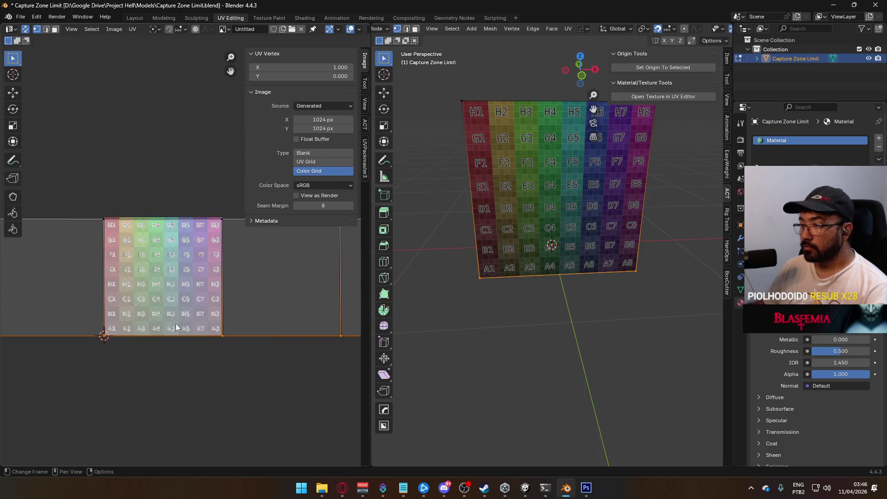
key(g)
key(y)
click(162, 284)
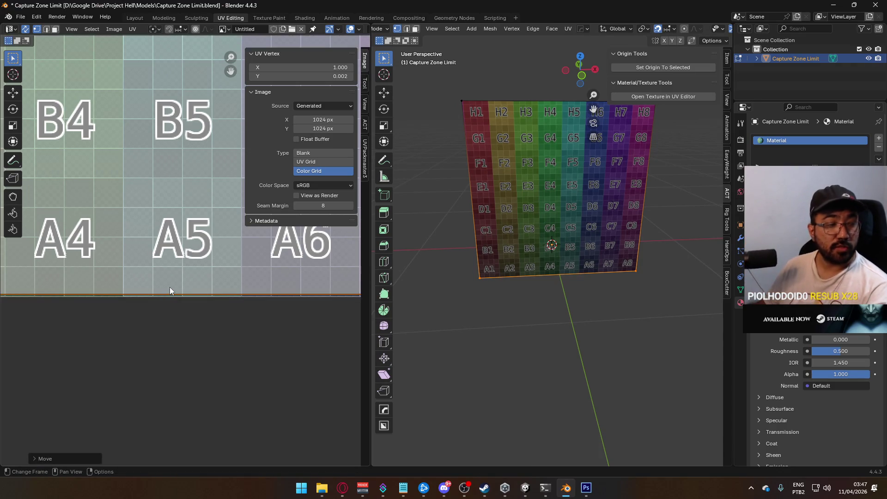
scroll(193, 293, down, 6)
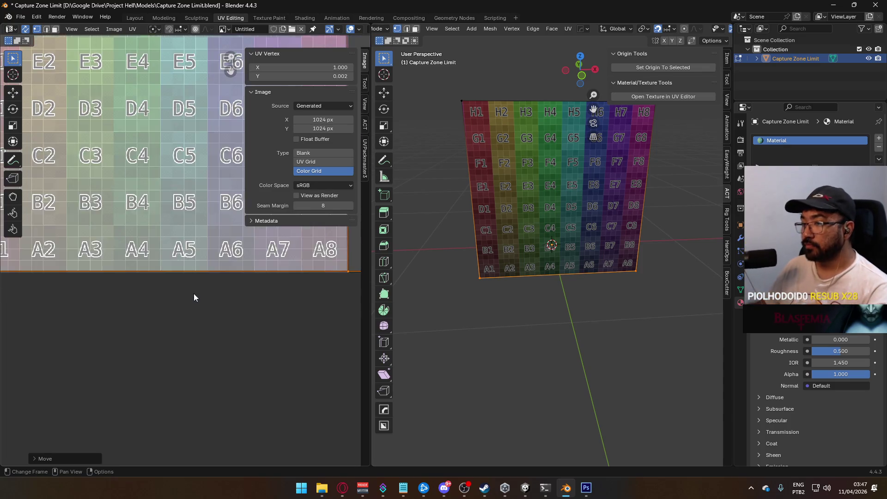
- Save the Blender file and re-export it as FBX over Capture Zone Limit.fbx
key(Tab)
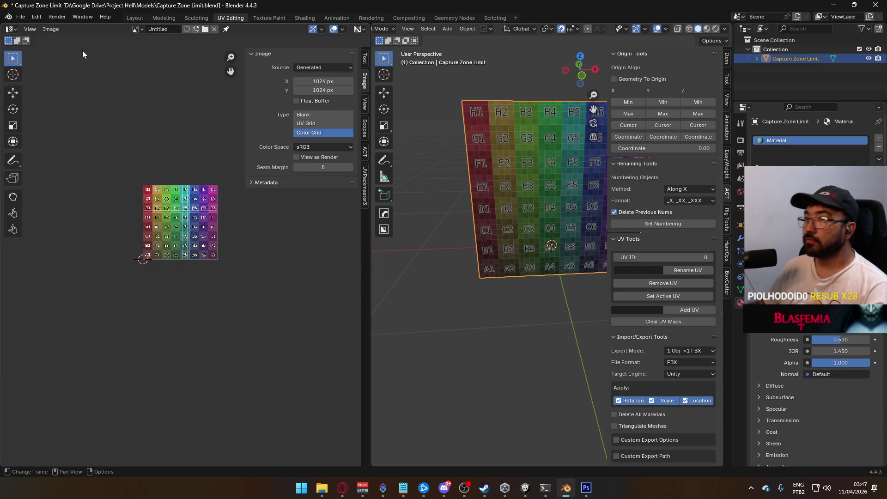
key(ctrl+s)
click(24, 18)
mouse_move(66, 159)
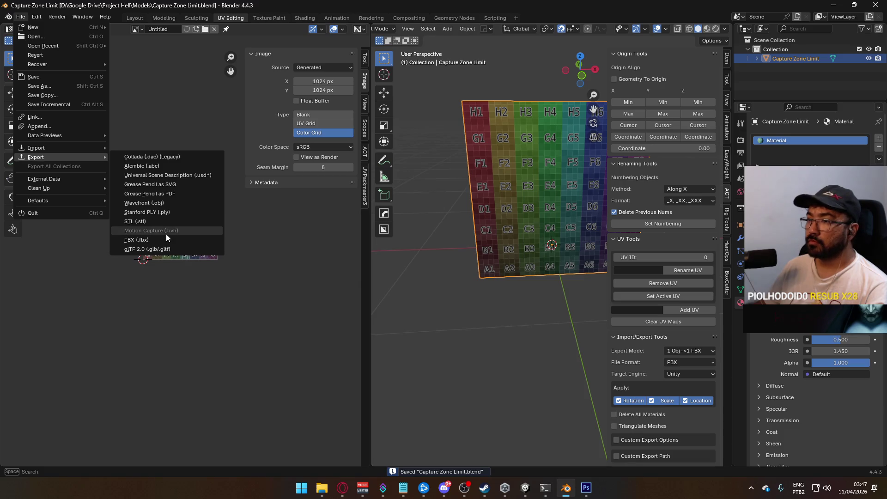
click(165, 233)
click(372, 189)
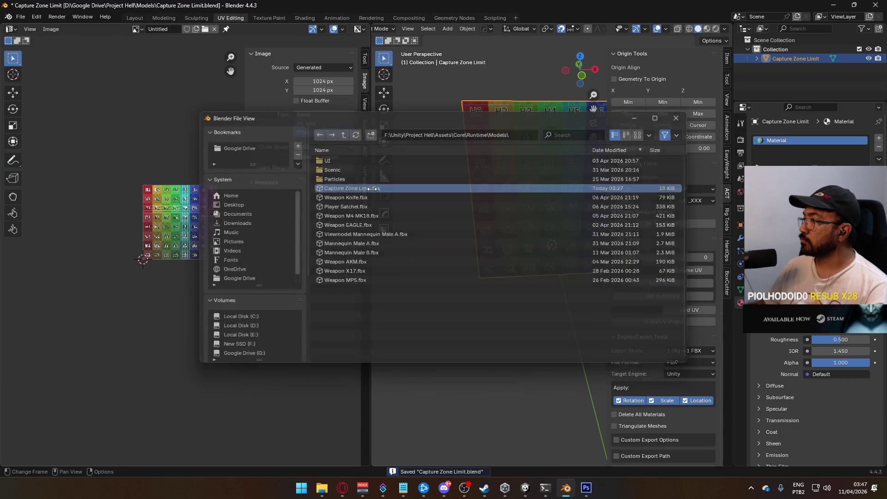
key(alt+Tab)
key(alt+Tab)
mouse_move(469, 255)
mouse_down()
mouse_move(514, 206)
mouse_move(473, 184)
mouse_move(461, 208)
mouse_move(130, 167)
mouse_move(476, 205)
mouse_up()
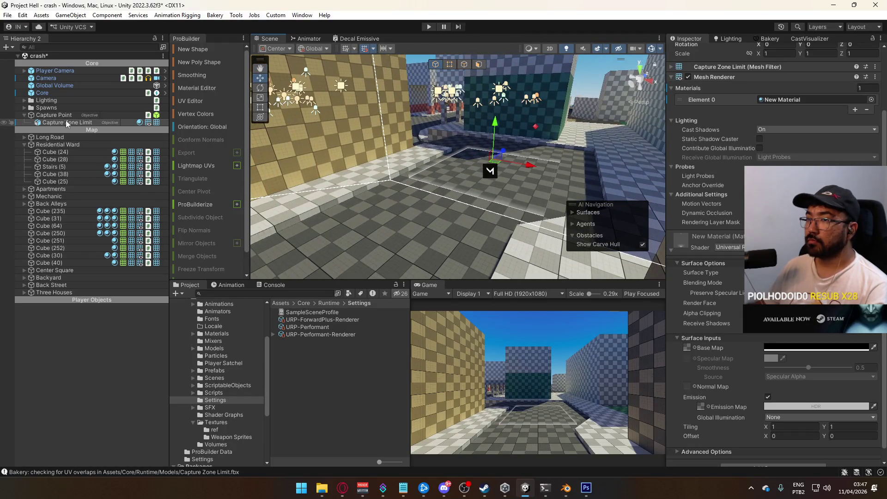
- Select the parent Capture Point to show its box collider and fly closer to the capture box
scroll(776, 111, up, 3)
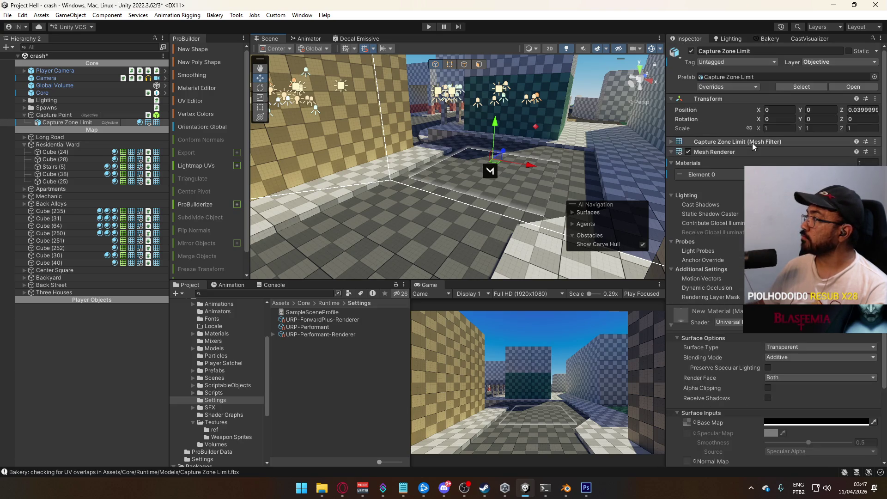
click(423, 136)
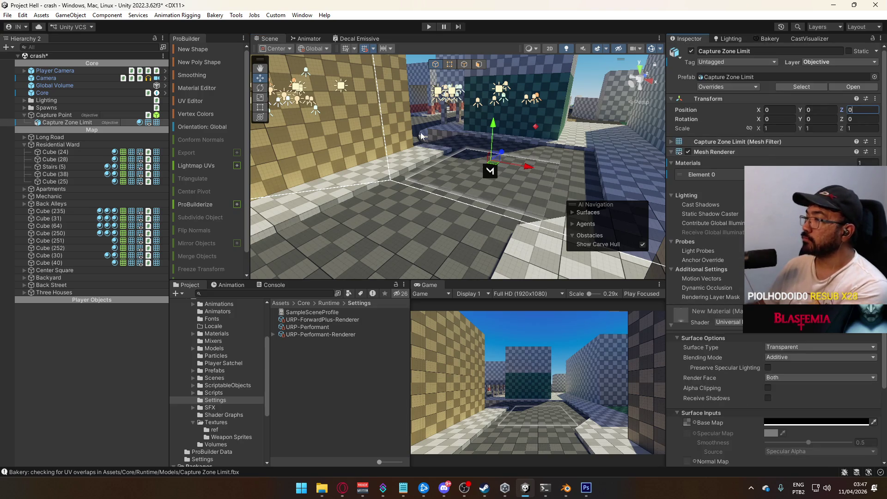
mouse_move(545, 135)
mouse_down()
mouse_move(517, 143)
mouse_move(504, 127)
mouse_move(492, 141)
mouse_up()
- Delete the Camada 1 layer from the Photoshop texture
key(alt+Tab)
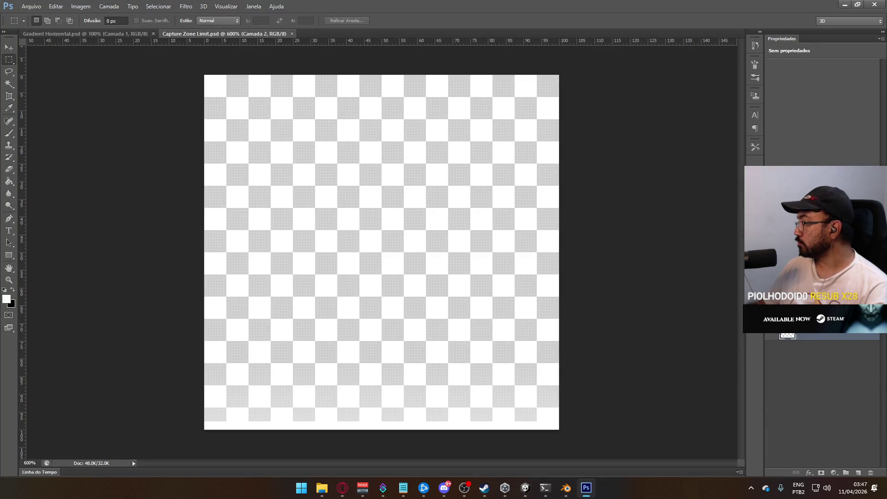
click(812, 321)
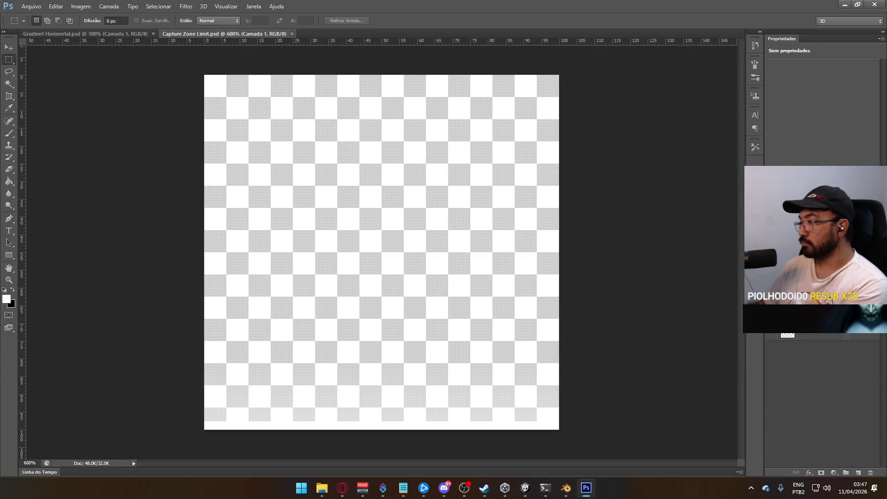
key(Delete)
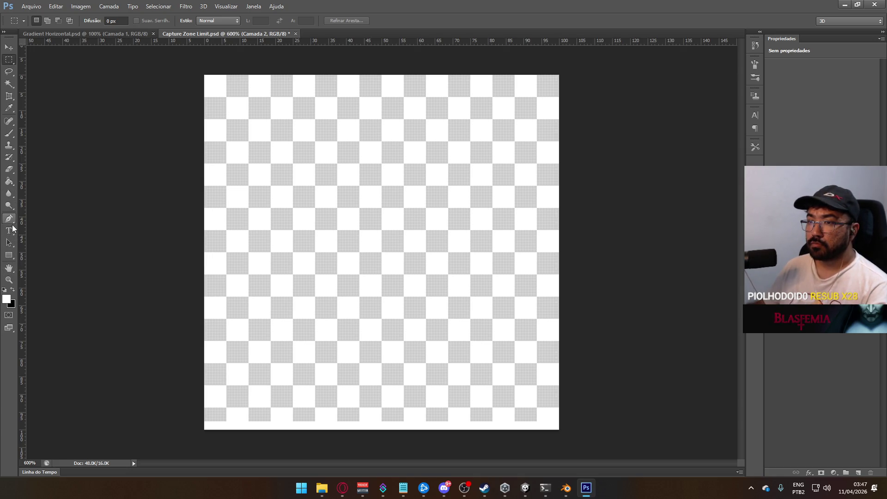
- Select the Gradient tool and test a white fade up from the canvas bottom, then undo it
click(7, 194)
drag(8, 181, 80, 191)
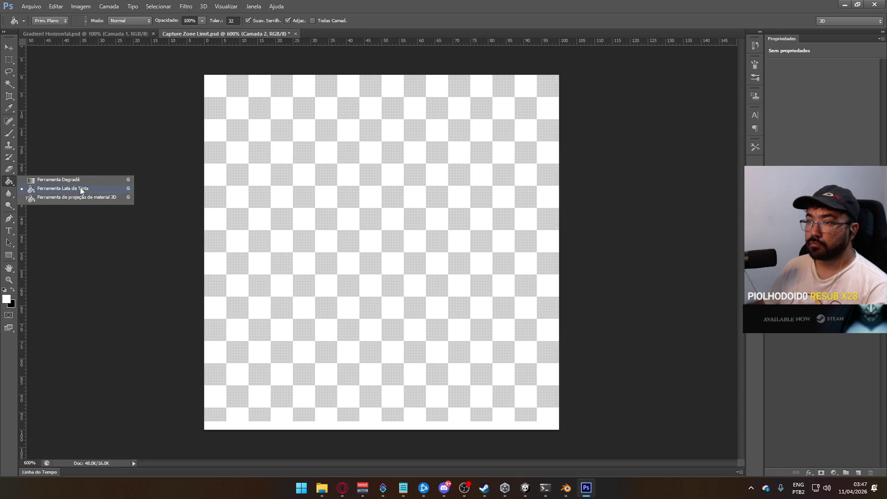
click(59, 181)
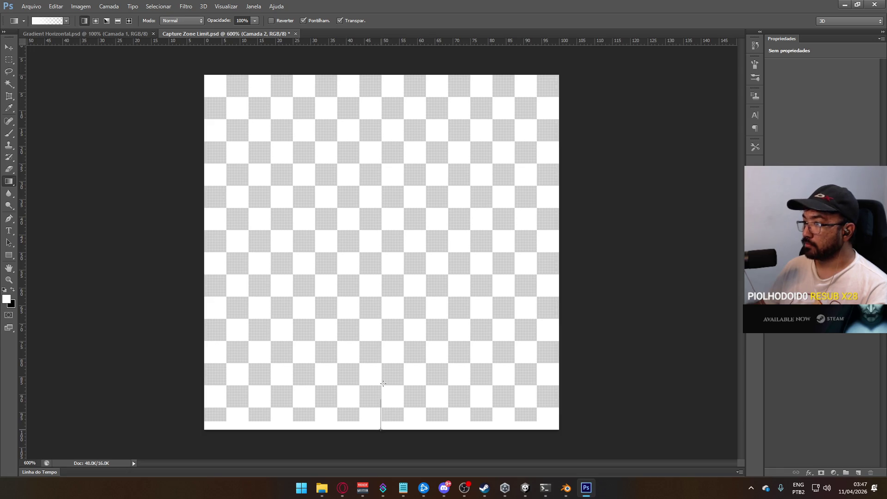
drag(480, 421, 480, 299)
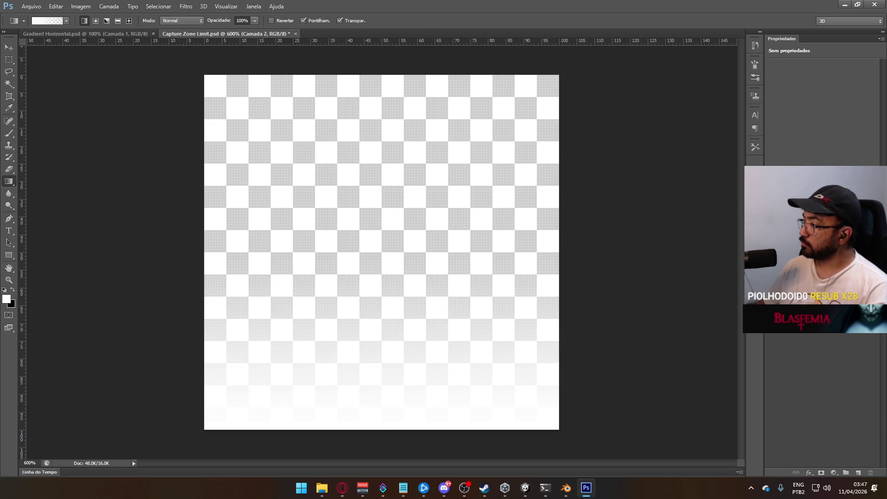
key(ctrl+z)
- Add two new layers named Line and Gradient, undoing a trial gradient fill
click(854, 472)
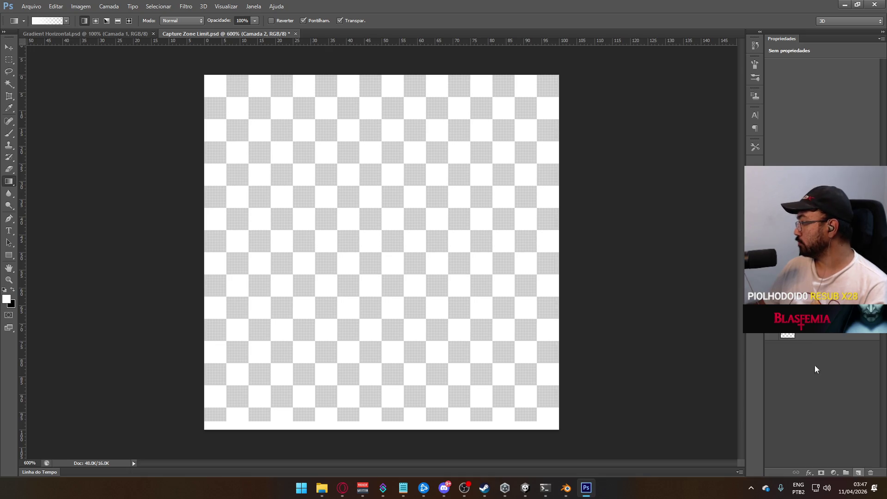
double_click(811, 334)
key(Return)
key(ctrl+shift+alt+n)
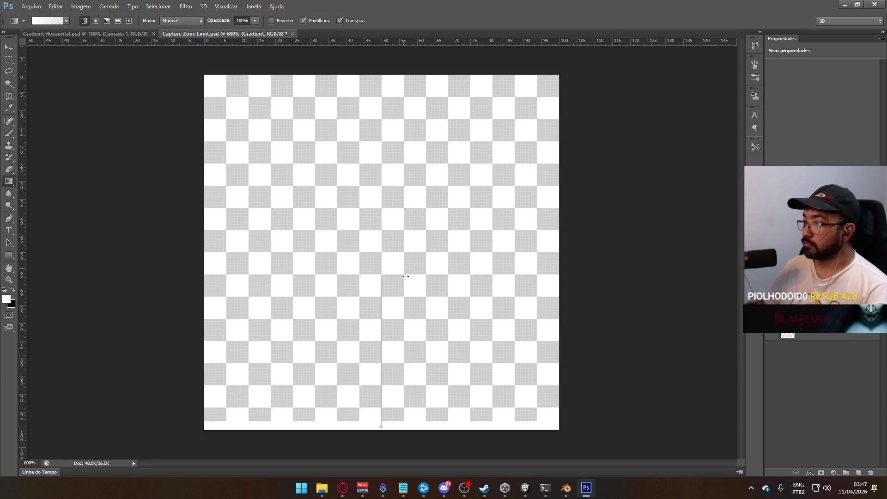
drag(404, 274, 432, 274)
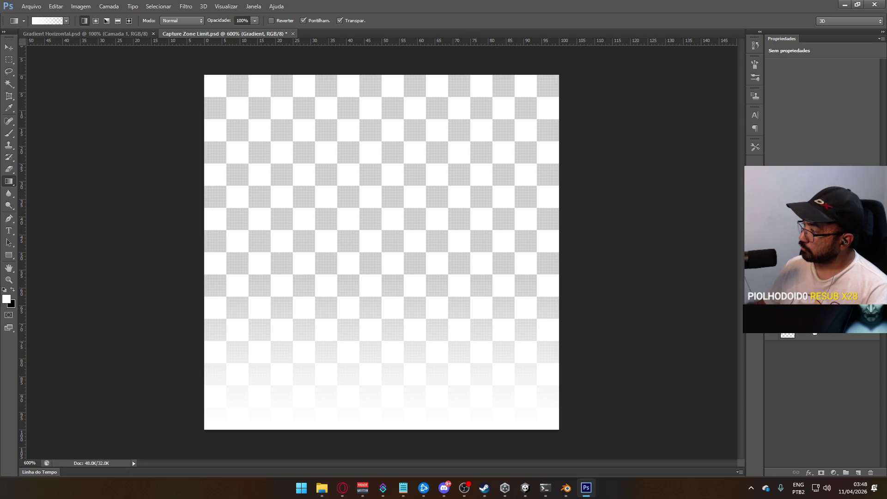
key(ctrl+z)
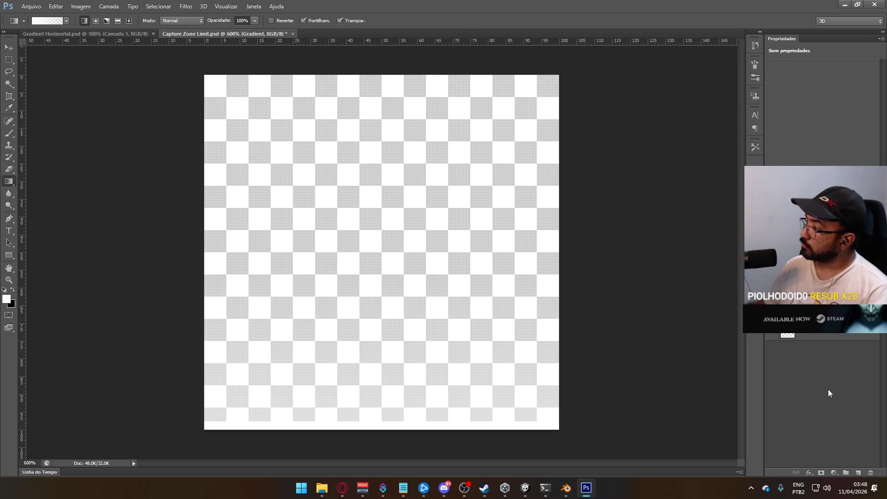
click(825, 358)
key(alt+Tab)
mouse_move(512, 214)
mouse_down()
mouse_move(431, 194)
mouse_move(332, 192)
mouse_move(376, 237)
mouse_move(329, 192)
mouse_move(342, 180)
mouse_up()
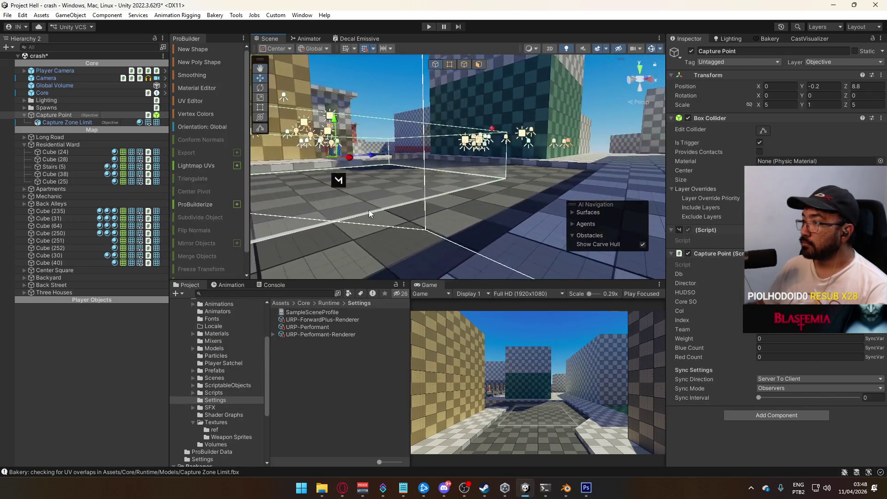
- Delete the Gradient layer in Photoshop
key(alt+Tab)
click(813, 335)
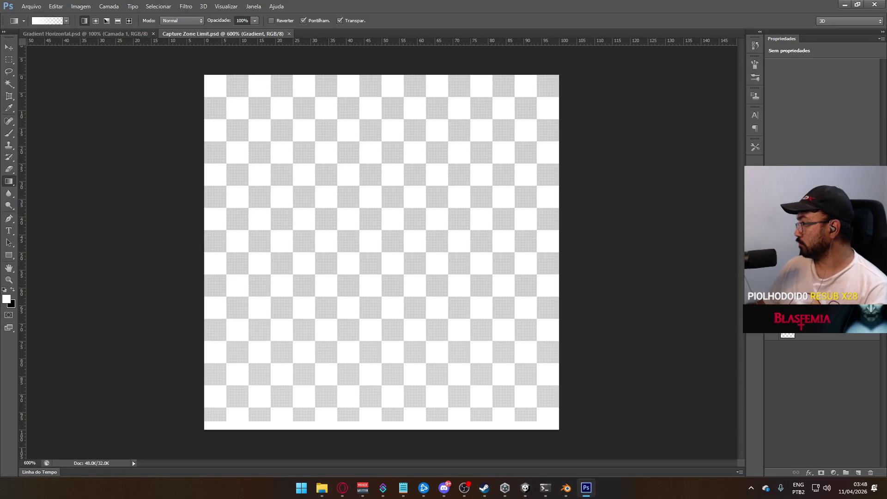
key(Delete)
- Set the Capture Point's Transform Scale Y to 3 and orbit to inspect the taller box
key(alt+Tab)
mouse_move(469, 236)
mouse_down()
mouse_move(414, 233)
mouse_move(618, 191)
mouse_move(290, 139)
mouse_move(305, 222)
mouse_up()
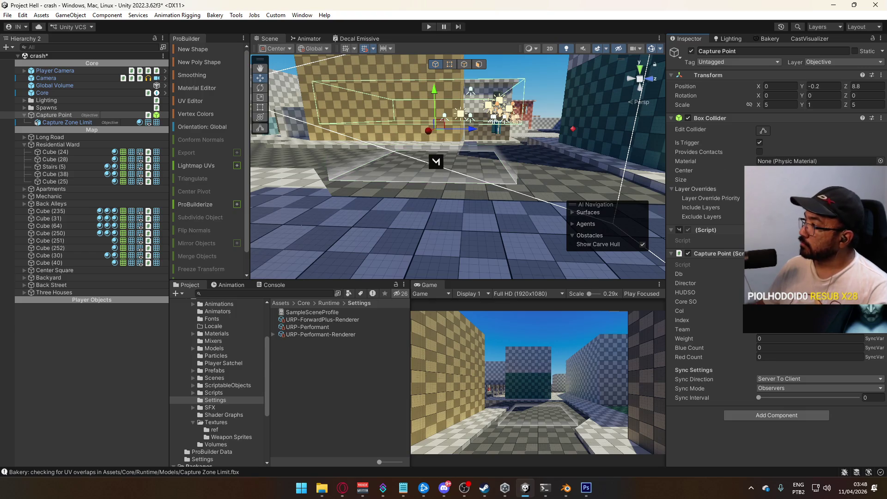
click(817, 97)
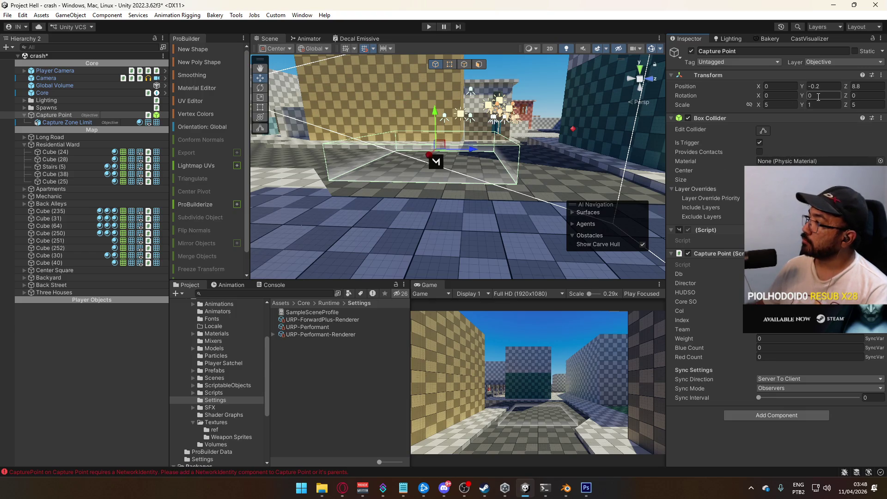
text(2)
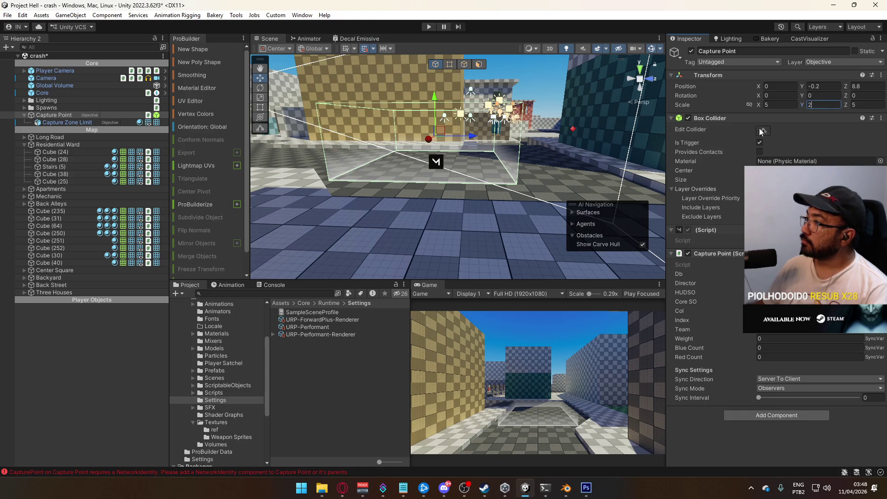
key(BackSpace)
text(3)
mouse_move(578, 138)
mouse_down()
mouse_move(623, 131)
mouse_move(629, 167)
mouse_move(511, 184)
mouse_move(383, 158)
mouse_move(508, 157)
mouse_up()
key(alt+Tab)
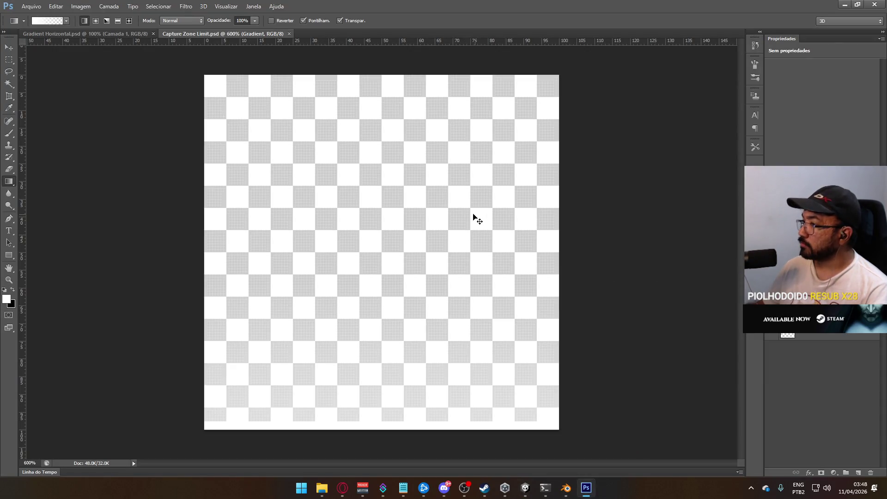
- Squash the Gradient layer down toward the canvas bottom and check it in Unity
key(ctrl+t)
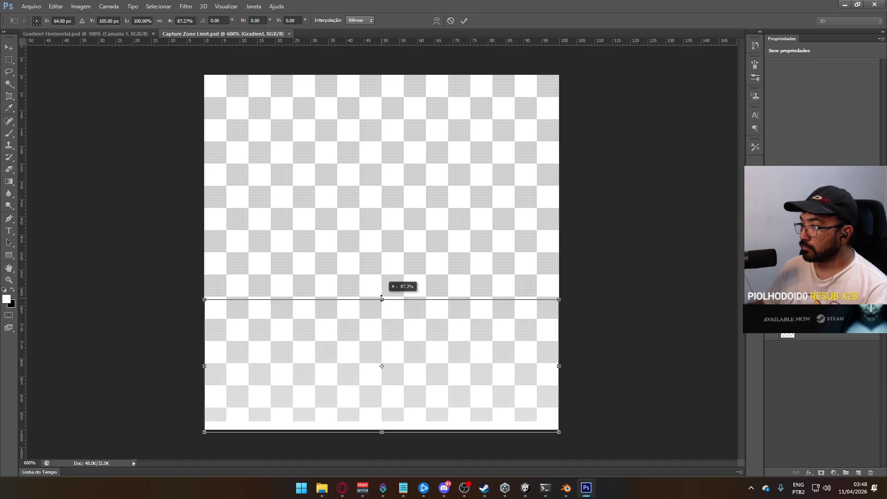
drag(382, 278, 385, 298)
key(Return)
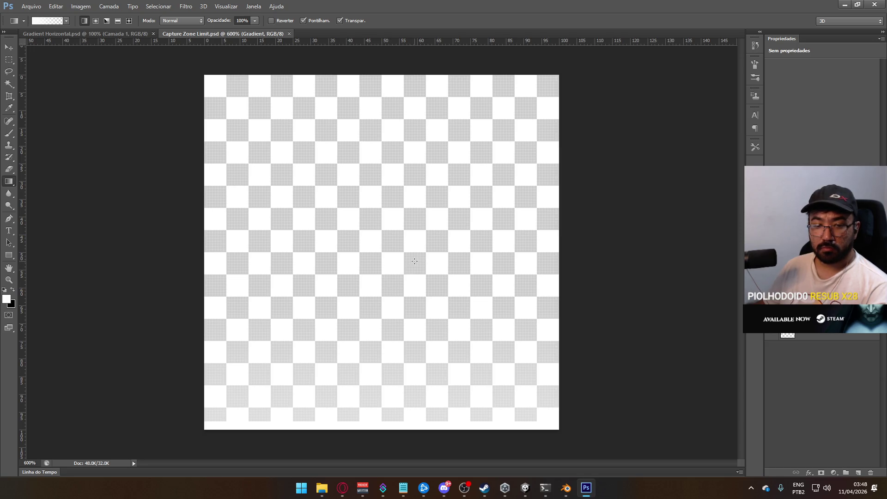
key(alt+Tab)
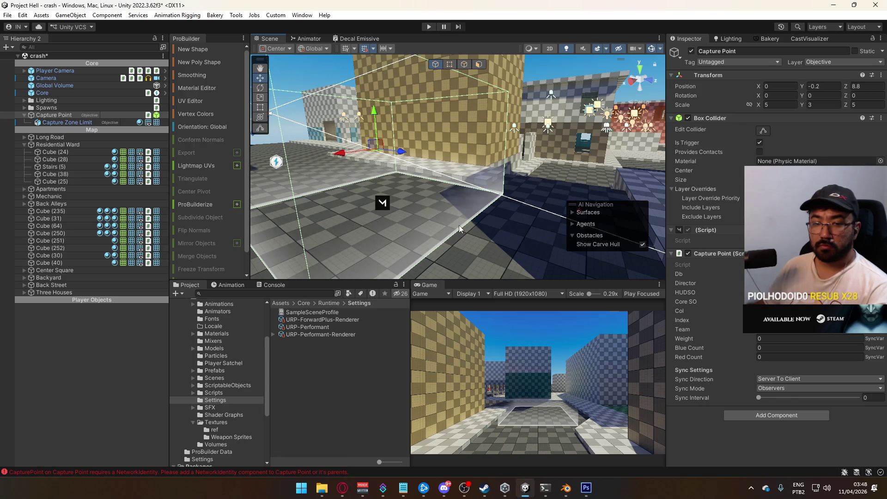
drag(391, 165, 452, 193)
- Squash the gradient further to about two-thirds height, then inspect the capture zone close-up
key(alt+Tab)
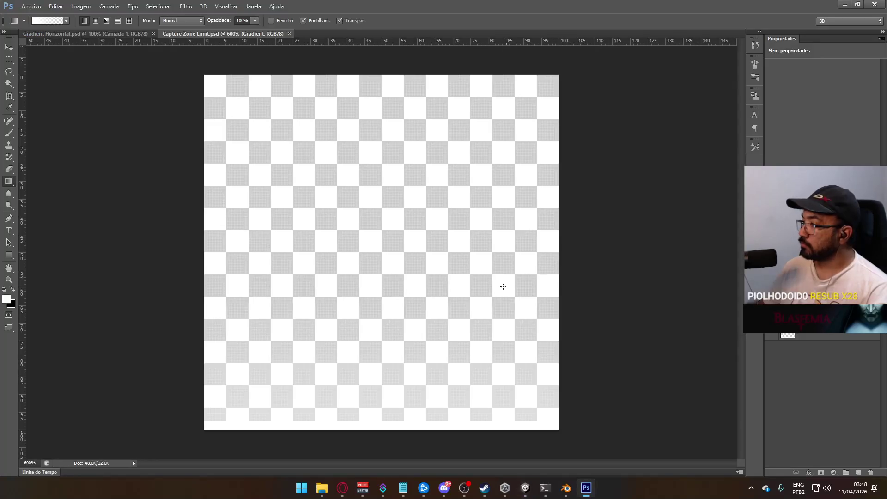
key(ctrl+t)
drag(381, 299, 386, 342)
key(g)
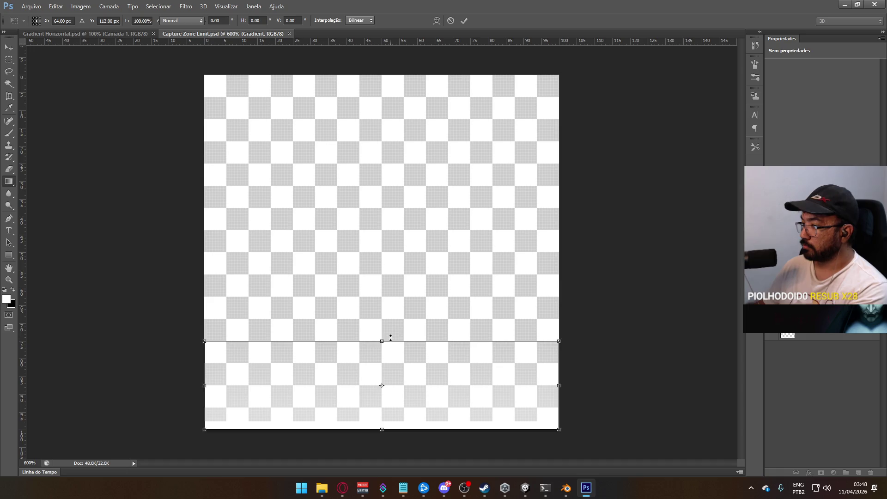
key(alt+Tab)
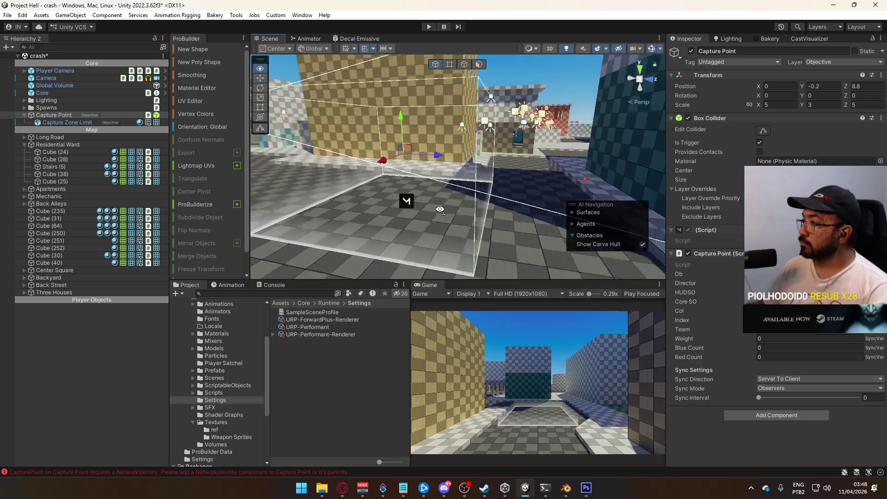
mouse_move(584, 210)
mouse_down()
mouse_move(425, 198)
mouse_move(631, 241)
mouse_move(578, 217)
mouse_move(616, 251)
mouse_move(558, 254)
mouse_up()
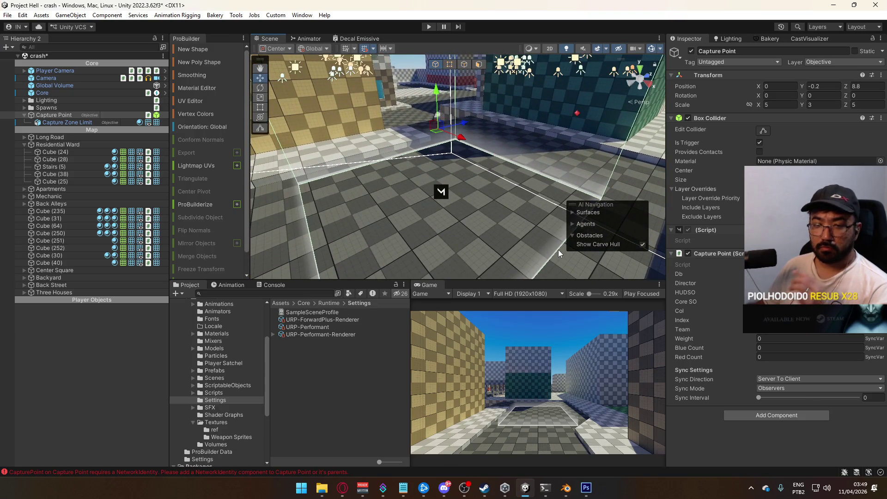
mouse_move(511, 198)
mouse_down()
mouse_move(368, 237)
mouse_move(519, 192)
mouse_move(526, 155)
mouse_move(504, 171)
mouse_up()
key(alt+Tab)
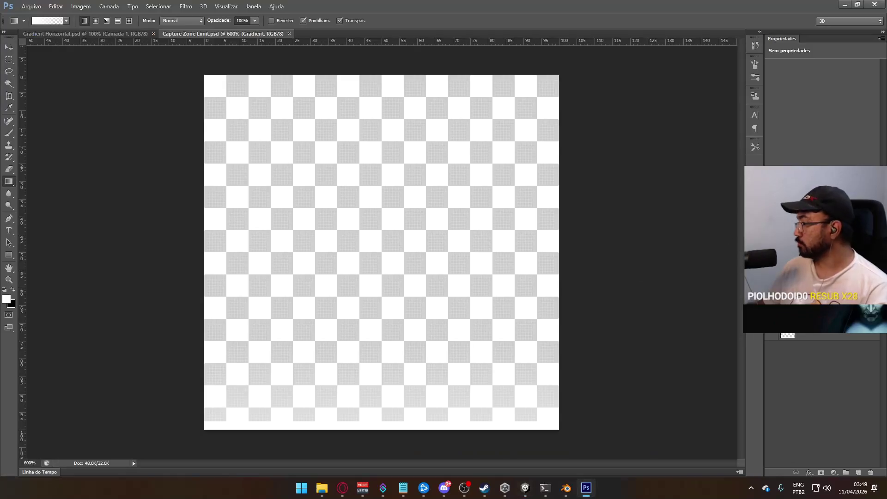
- Open the Ondas wave filter from Filtro > Distorção, cancel it, and reopen the Distorção submenu
click(226, 6)
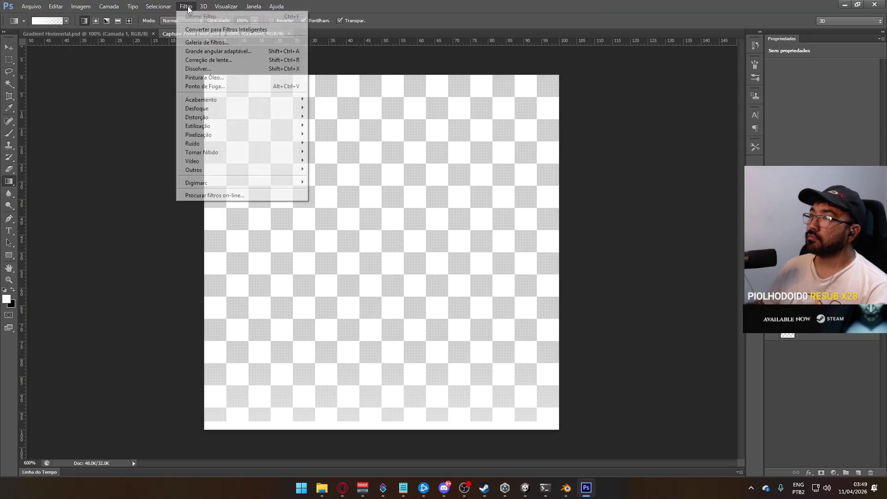
mouse_move(250, 112)
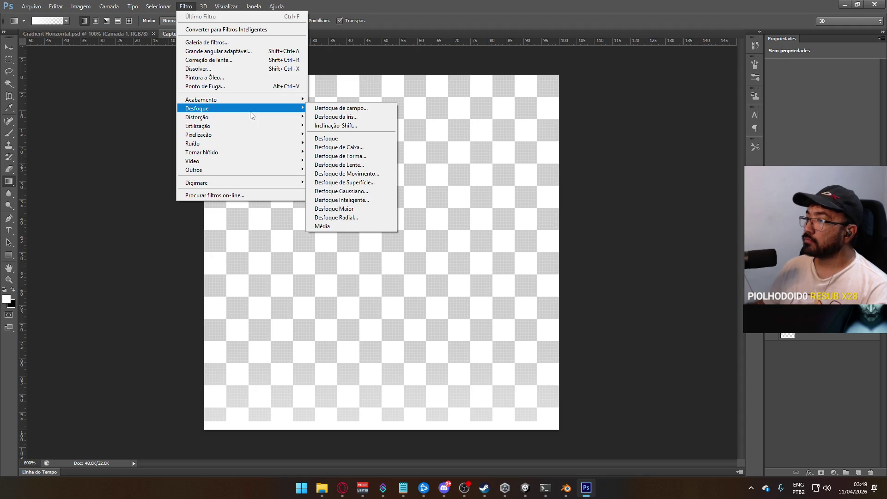
mouse_move(253, 105)
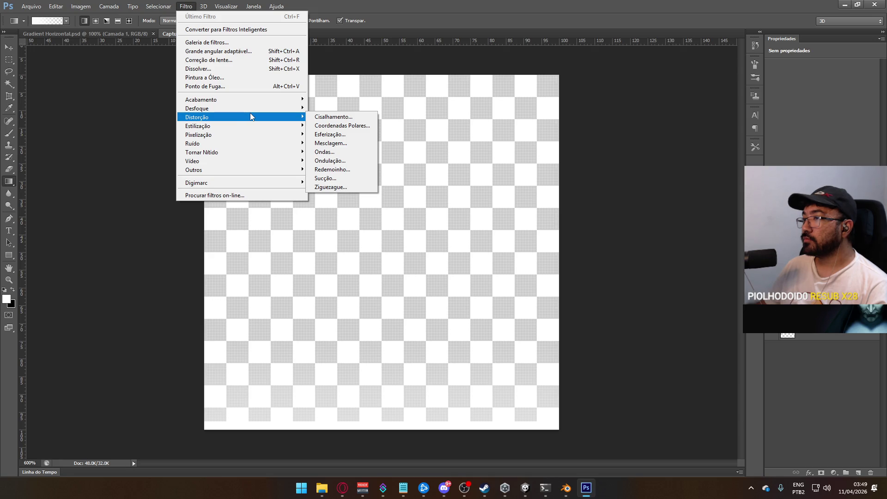
click(325, 152)
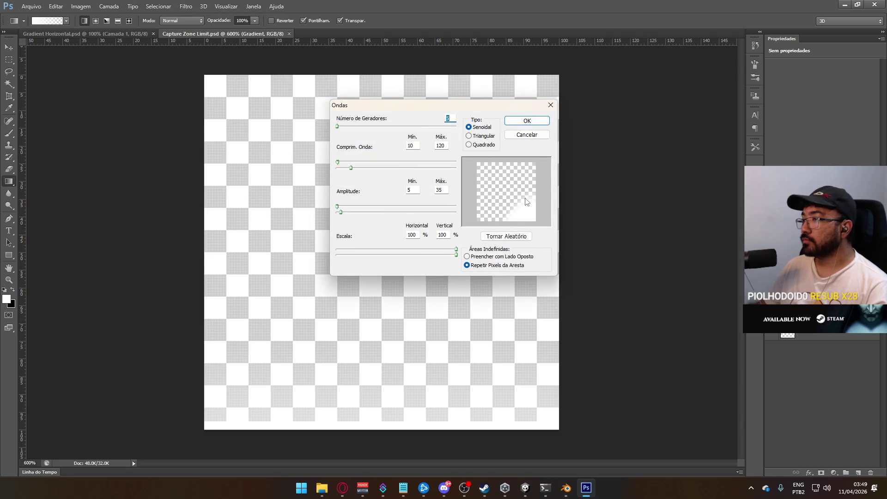
click(523, 136)
click(226, 7)
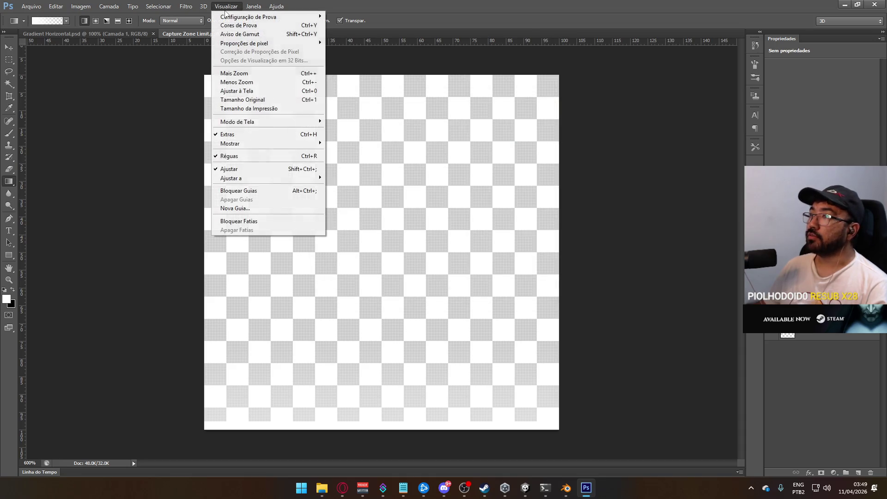
mouse_move(185, 6)
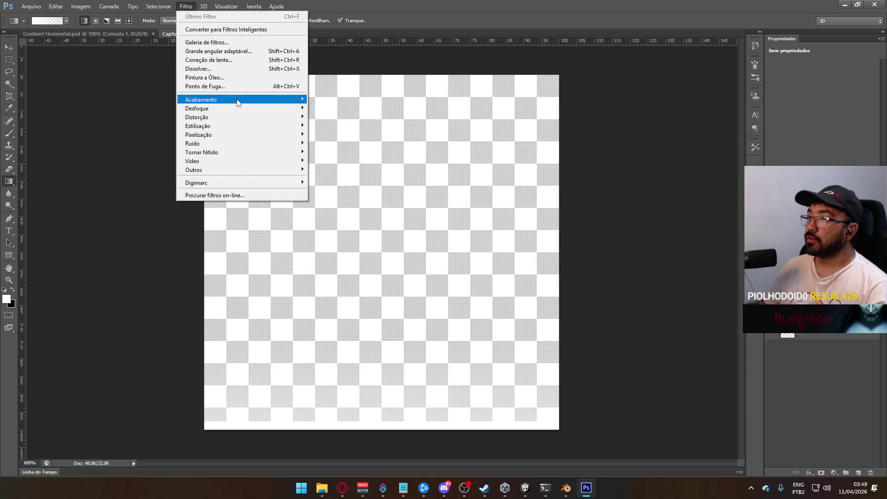
mouse_move(234, 109)
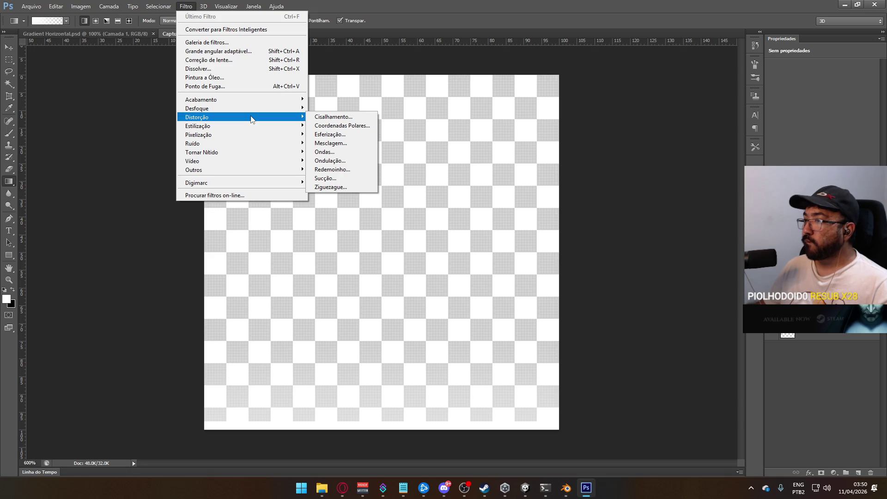
click(348, 187)
mouse_move(415, 248)
mouse_down()
mouse_move(448, 245)
mouse_move(397, 244)
mouse_move(411, 239)
mouse_up()
drag(382, 270, 413, 271)
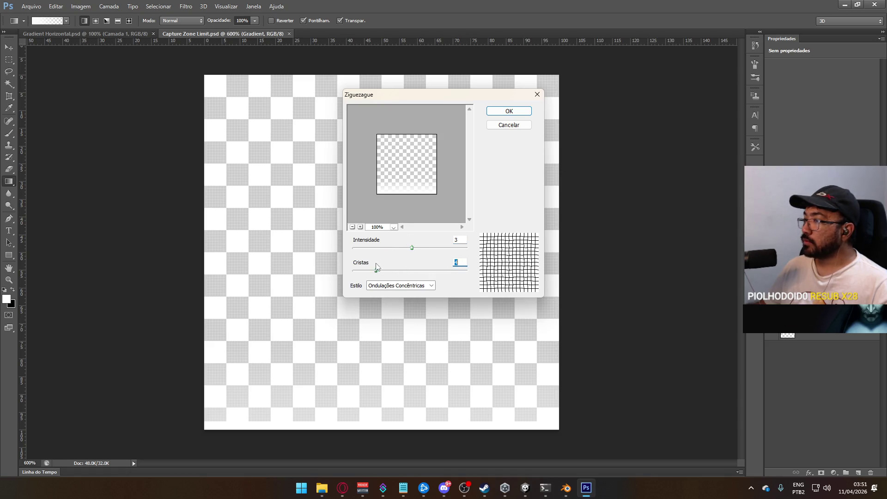
click(506, 127)
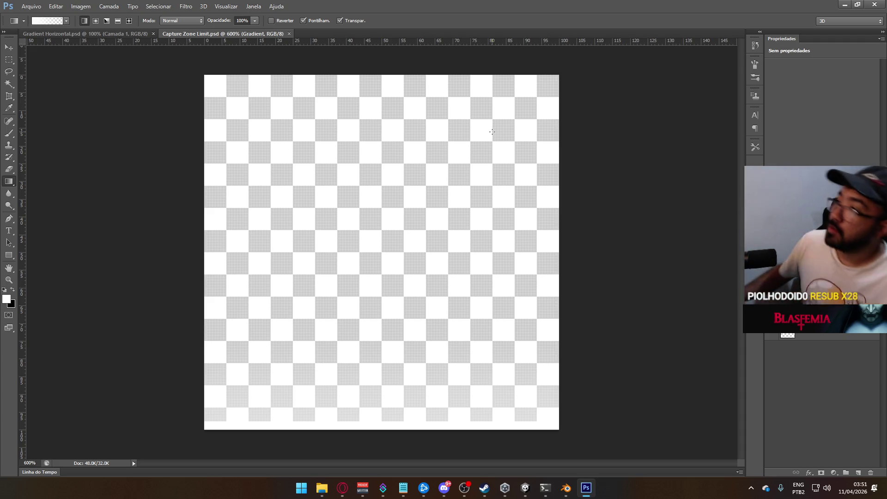
- Apply the Vento wind filter with Em Ziguezague method and Da Esquerda direction
click(186, 6)
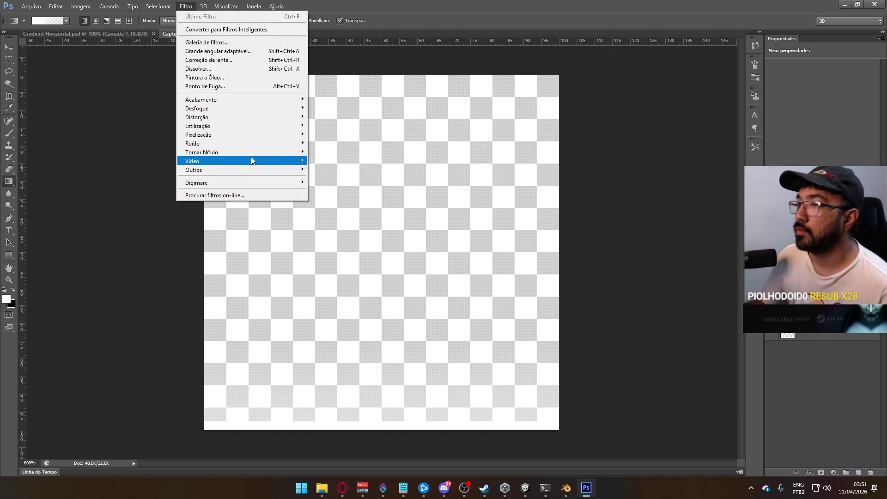
mouse_move(287, 128)
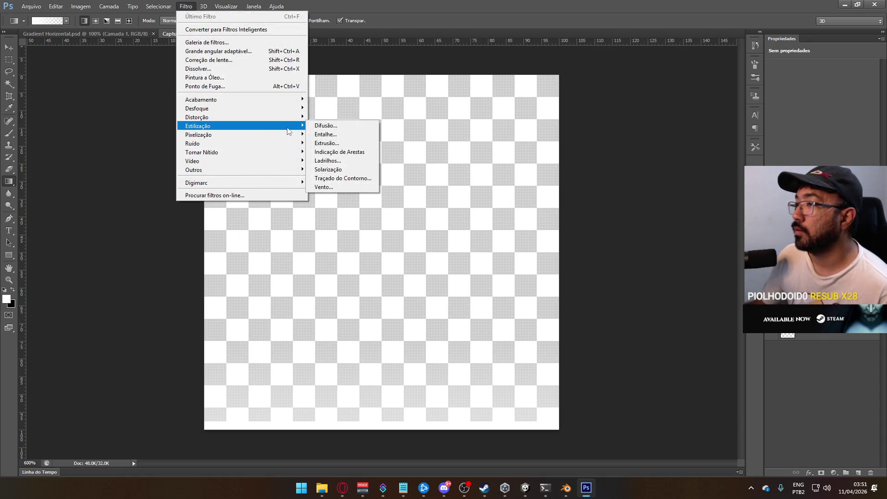
click(326, 187)
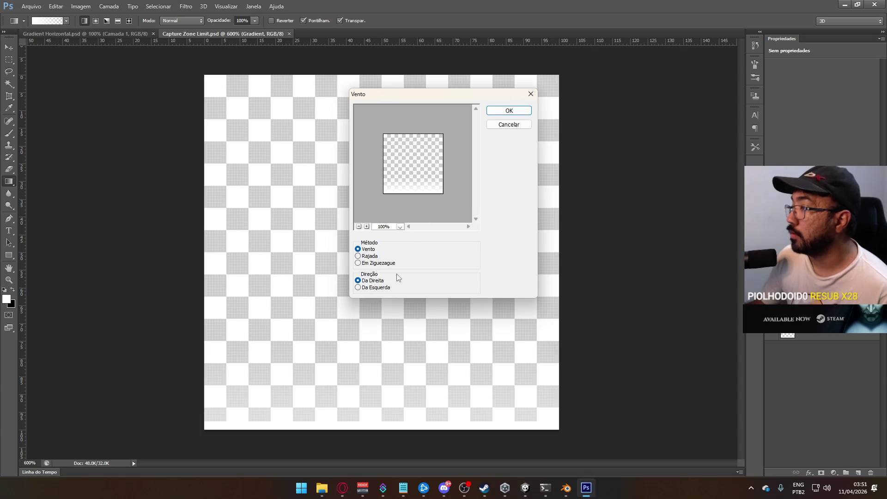
click(372, 265)
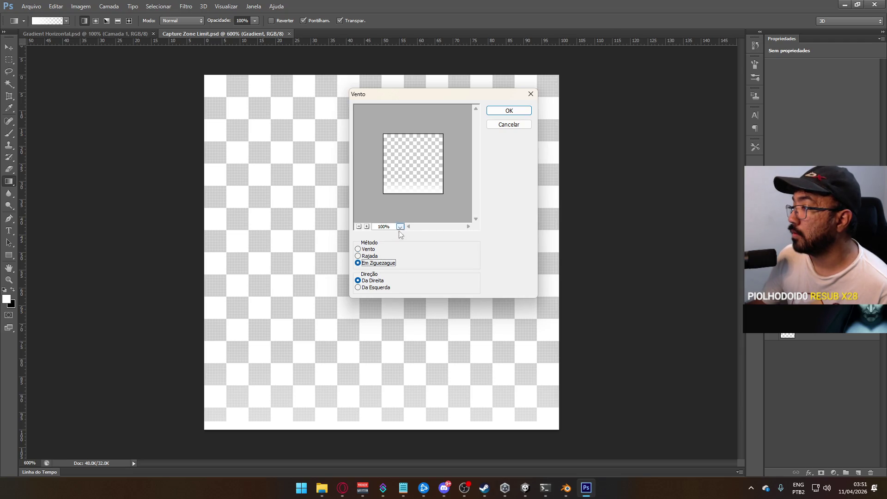
click(373, 288)
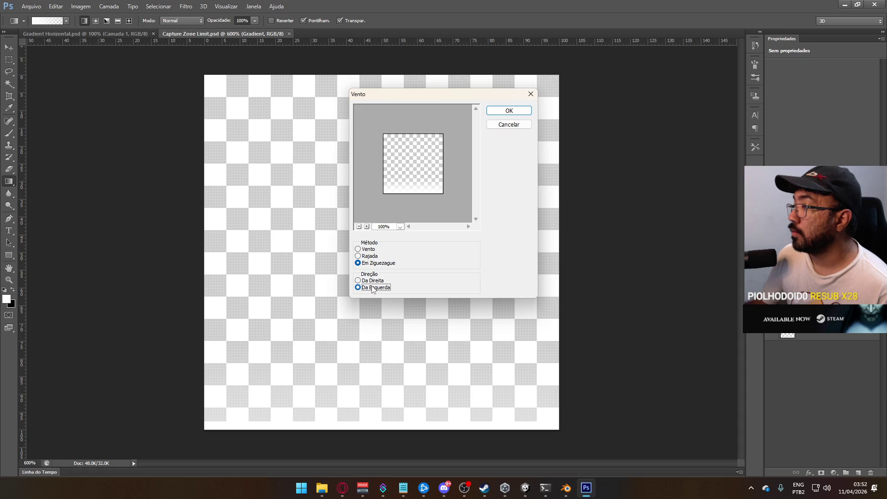
click(525, 111)
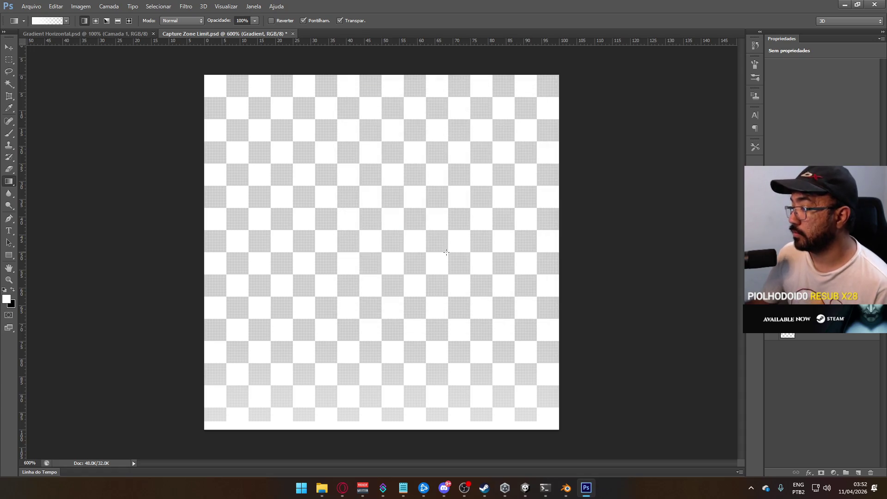
click(822, 349)
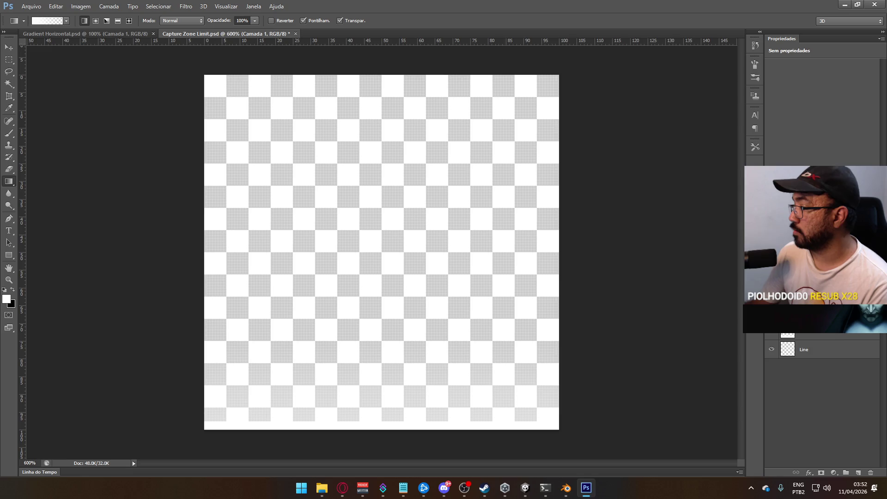
- Fill Camada 1 with solid black using the Paint Bucket
key(ctrl+alt+z)
key(x)
key(ctrl+alt+z)
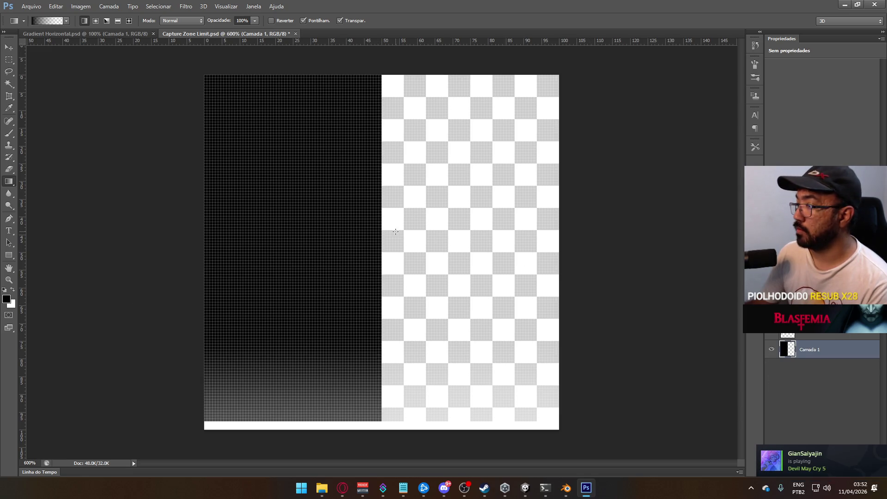
key(ctrl+alt+z)
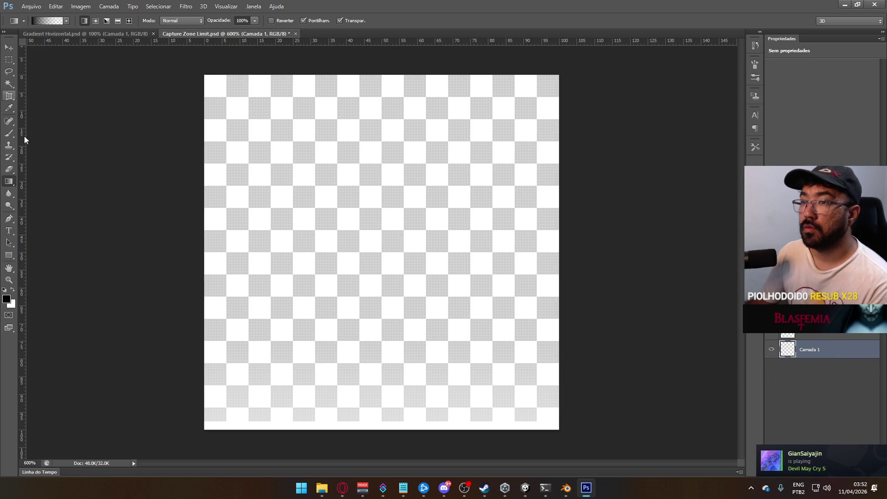
right_click(11, 184)
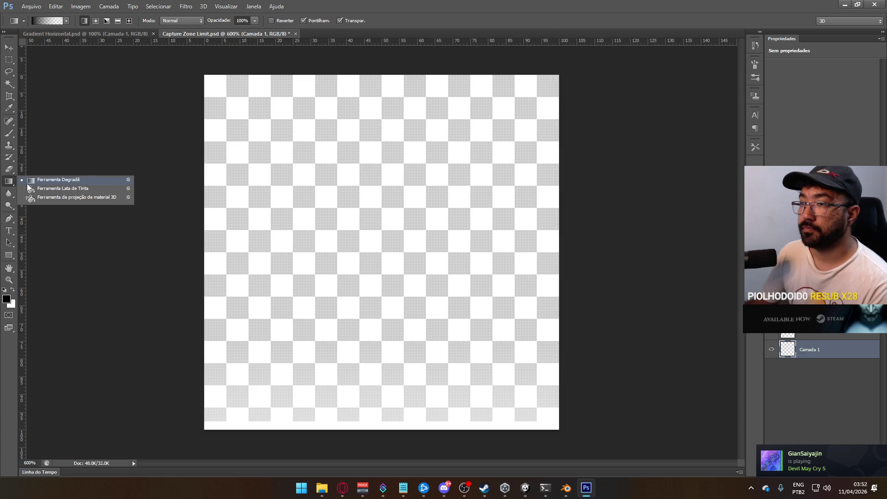
click(56, 189)
click(344, 194)
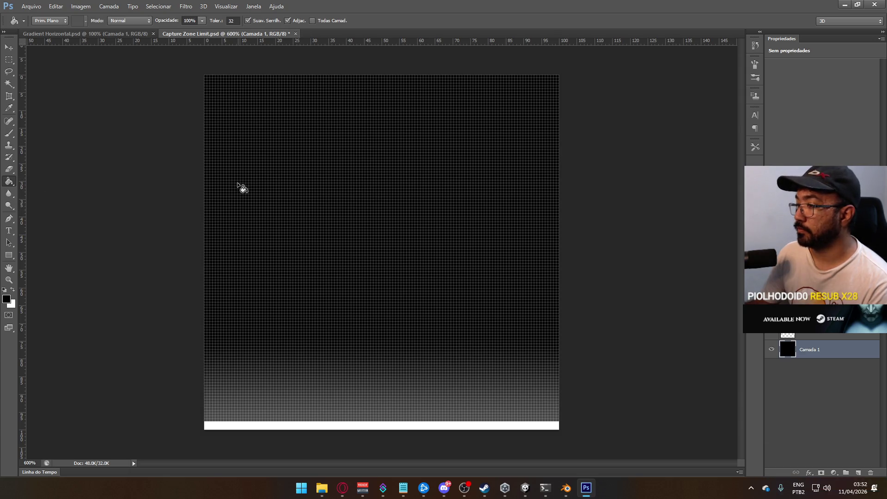
click(8, 60)
scroll(522, 256, down, 1)
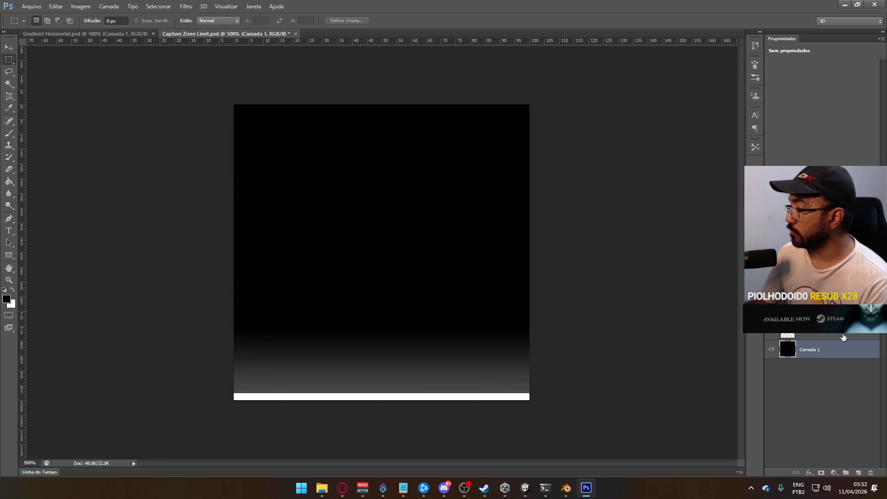
- Select the Gradient layer and start, then cancel, a free transform on it
click(813, 335)
key(ctrl+t)
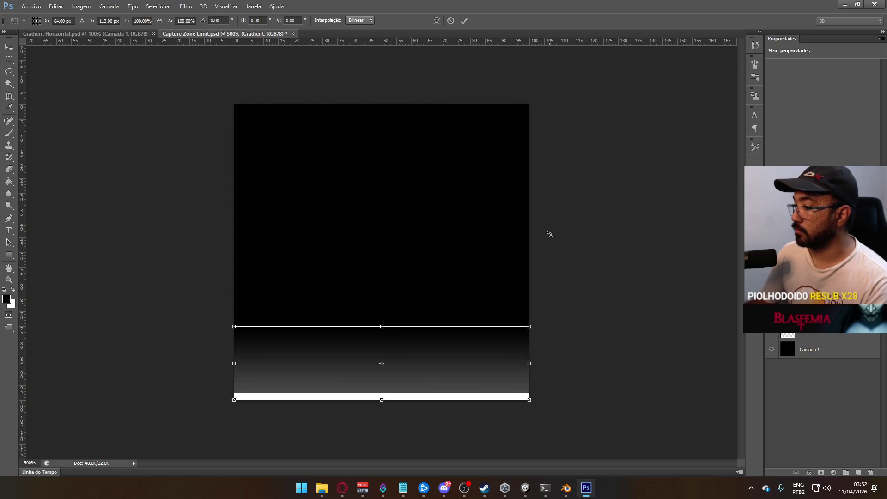
key(Return)
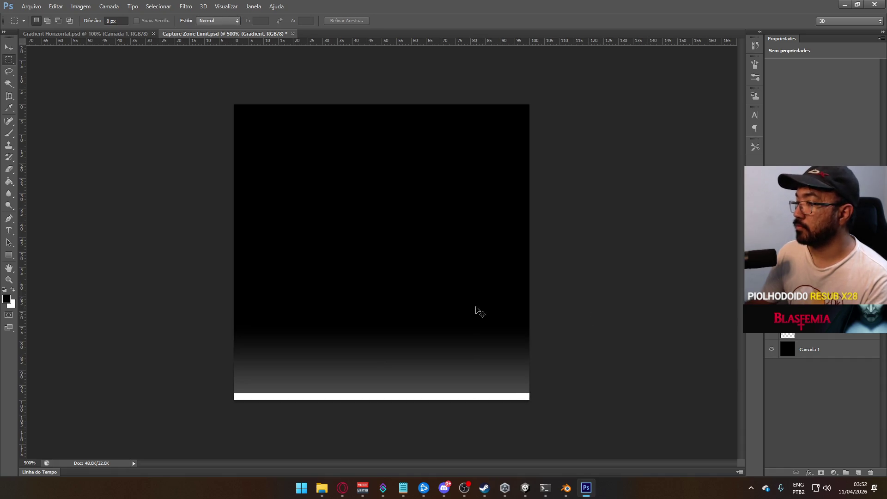
- Rotate the gradient band about the canvas centre, set by crossing guides, to run down the left edge
key(ctrl+t)
drag(382, 363, 381, 248)
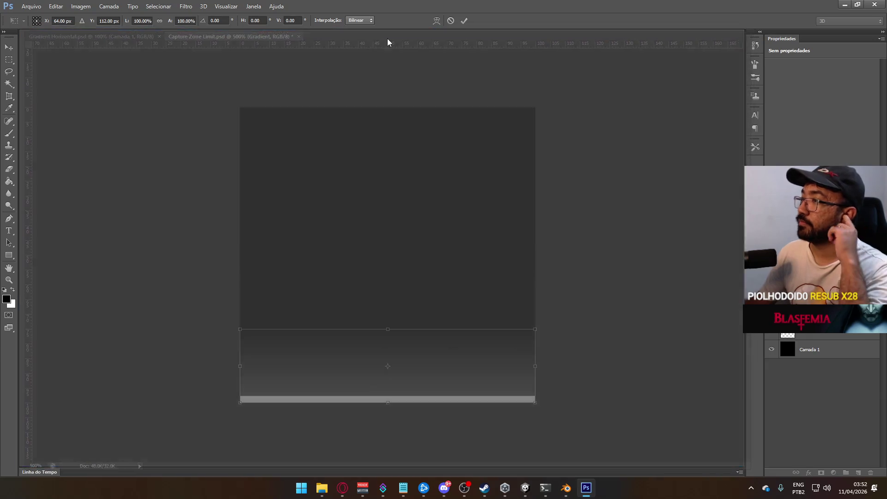
mouse_move(387, 42)
mouse_down()
mouse_move(257, 30)
mouse_move(393, 35)
mouse_move(339, 36)
mouse_move(416, 241)
mouse_move(410, 251)
mouse_up()
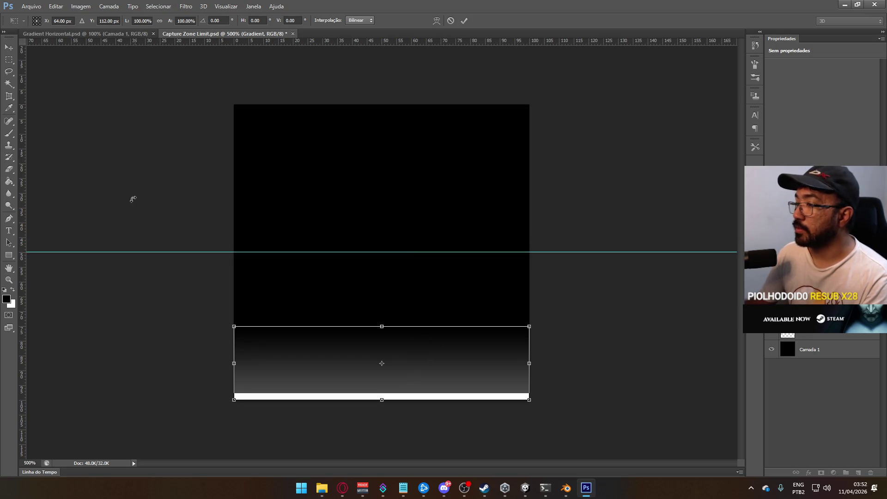
mouse_move(24, 182)
mouse_down()
mouse_move(384, 169)
mouse_move(382, 177)
mouse_up()
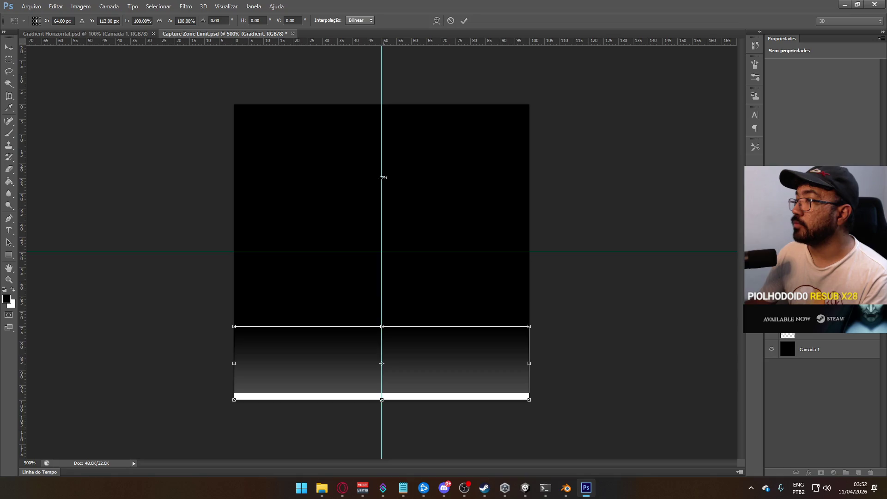
drag(381, 364, 380, 250)
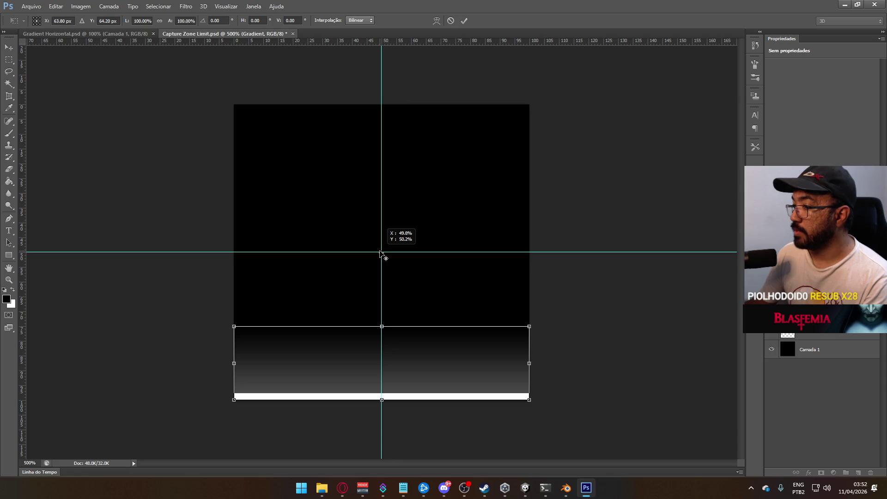
drag(385, 251, 366, 249)
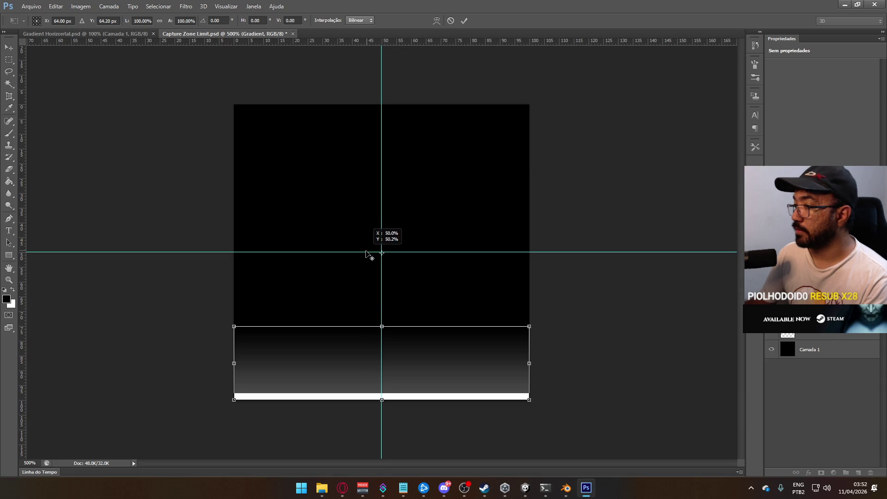
drag(366, 252, 368, 253)
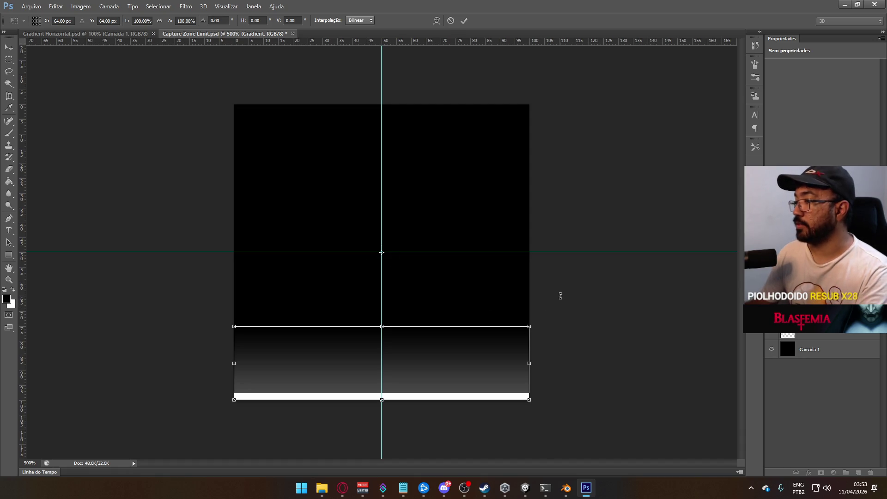
mouse_move(576, 285)
mouse_down()
mouse_move(412, 362)
mouse_move(353, 347)
mouse_move(309, 279)
mouse_move(415, 322)
mouse_move(421, 314)
mouse_up()
key(Return)
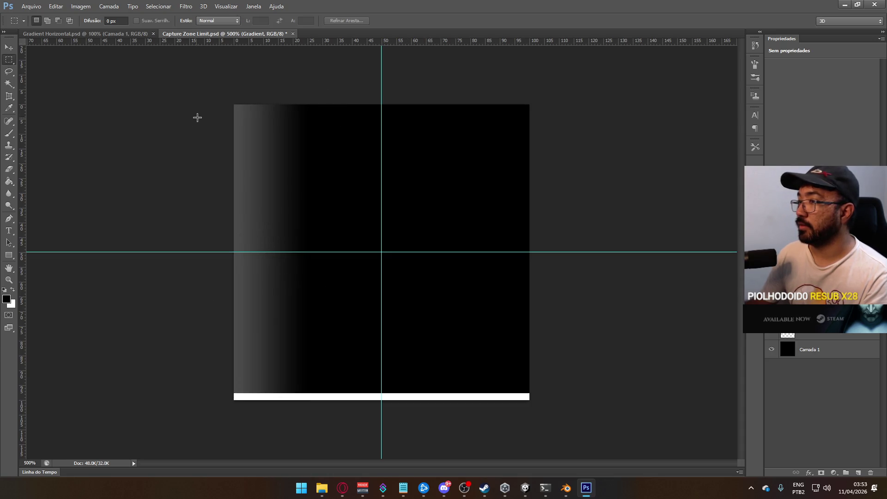
- Apply the Vento wind filter, plain Vento method blowing Da Esquerda, to the left-edge gradient
click(233, 7)
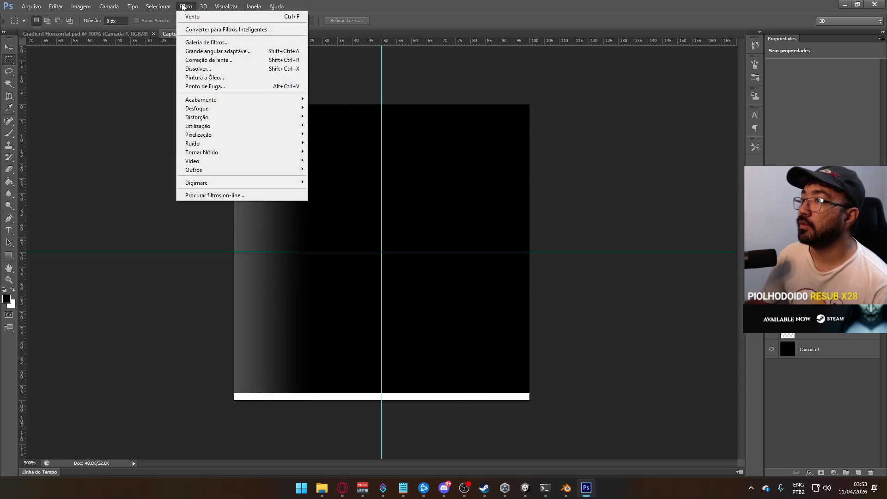
mouse_move(179, 8)
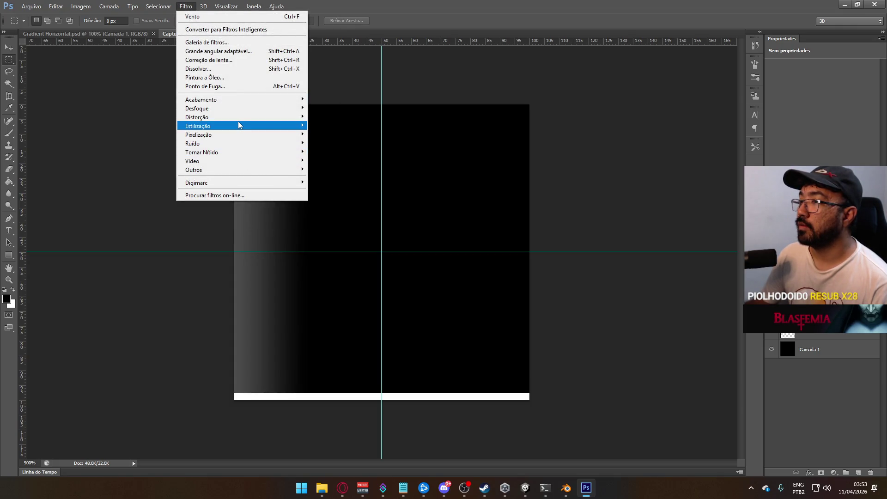
mouse_move(237, 125)
click(338, 187)
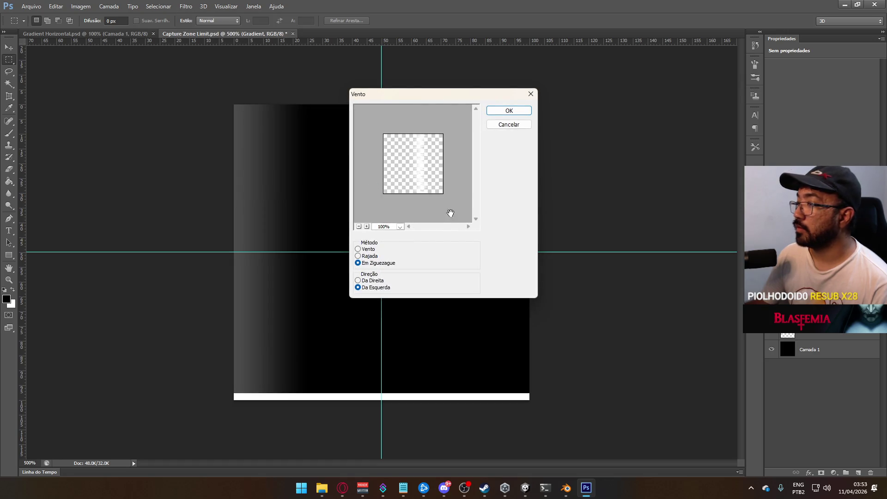
click(370, 280)
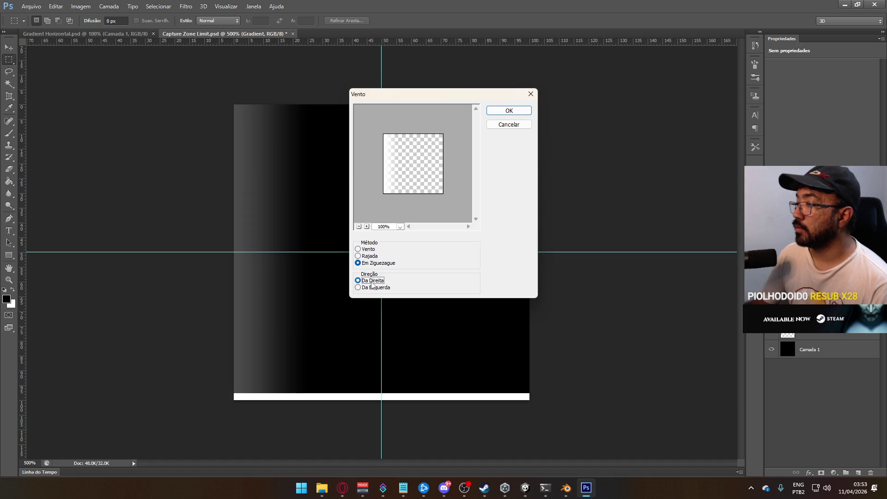
click(369, 256)
click(370, 250)
click(370, 256)
click(369, 262)
click(368, 249)
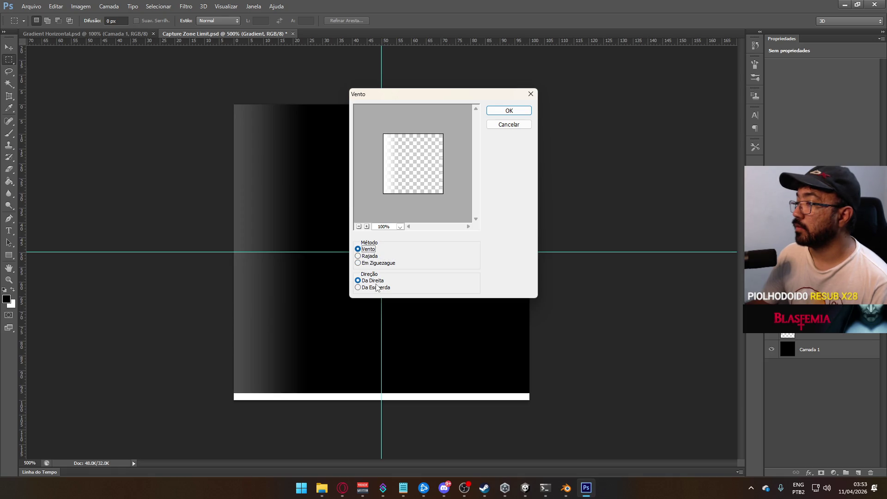
click(375, 288)
click(508, 110)
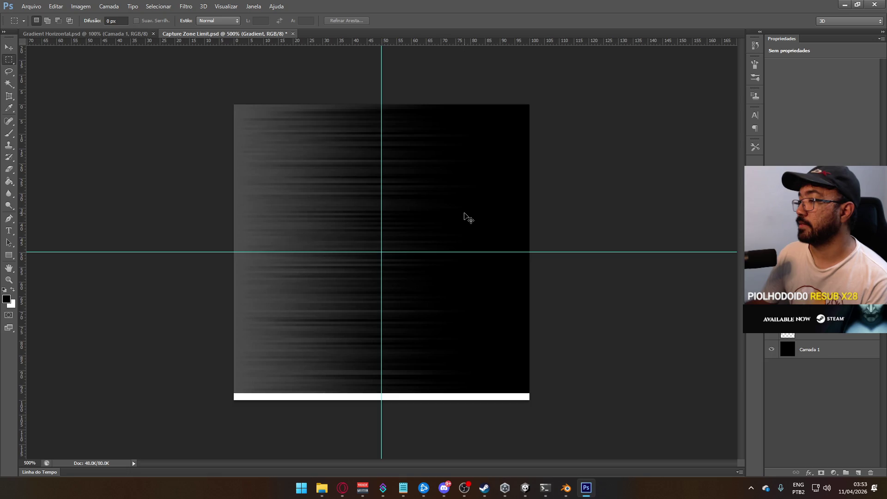
- Narrow the gradient layer to 24.5% width and rotate it into a horizontal bottom band
key(ctrl+t)
drag(479, 254, 298, 247)
key(Return)
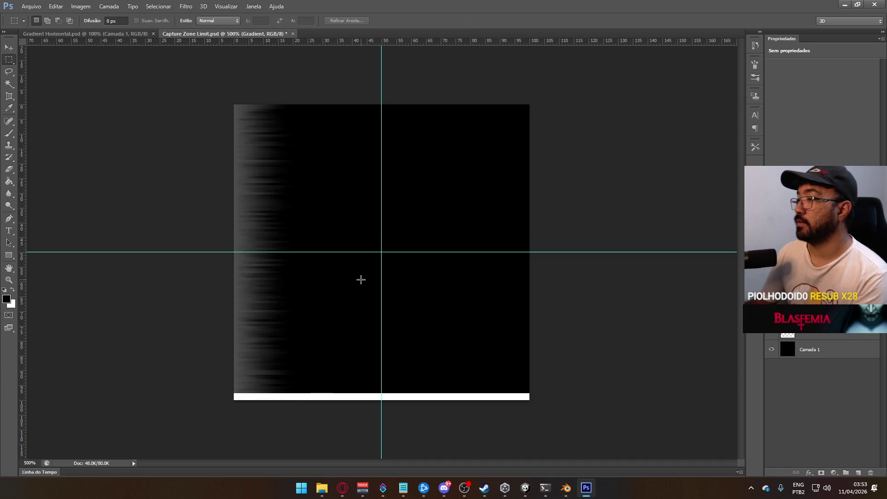
key(ctrl+t)
drag(409, 321, 318, 163)
key(alt+Tab)
drag(406, 185, 415, 173)
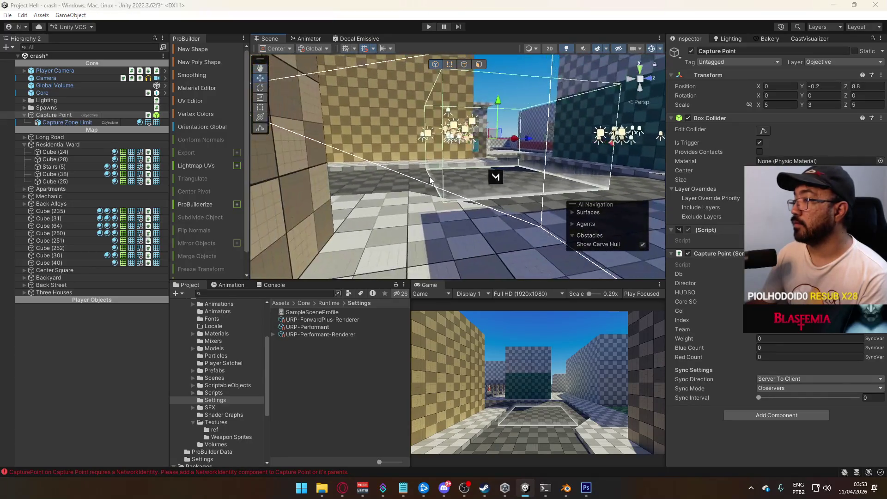
- Stretch the bottom band wider horizontally and check the zone in Unity
key(alt+Tab)
drag(531, 367, 710, 368)
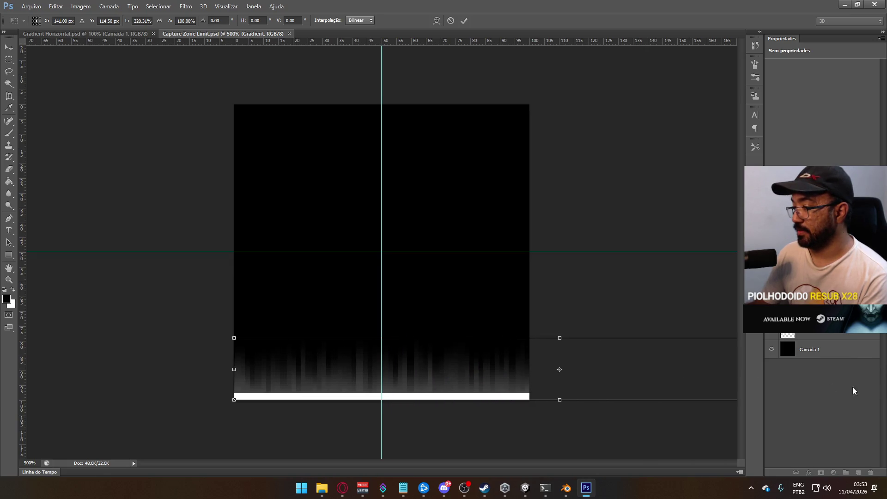
drag(232, 370, 1, 370)
key(Return)
key(alt+Tab)
mouse_move(445, 257)
mouse_down()
mouse_move(293, 188)
mouse_move(229, 198)
mouse_up()
- Zoom out and stretch the band past both canvas edges, then check the zone in Unity
key(alt+Tab)
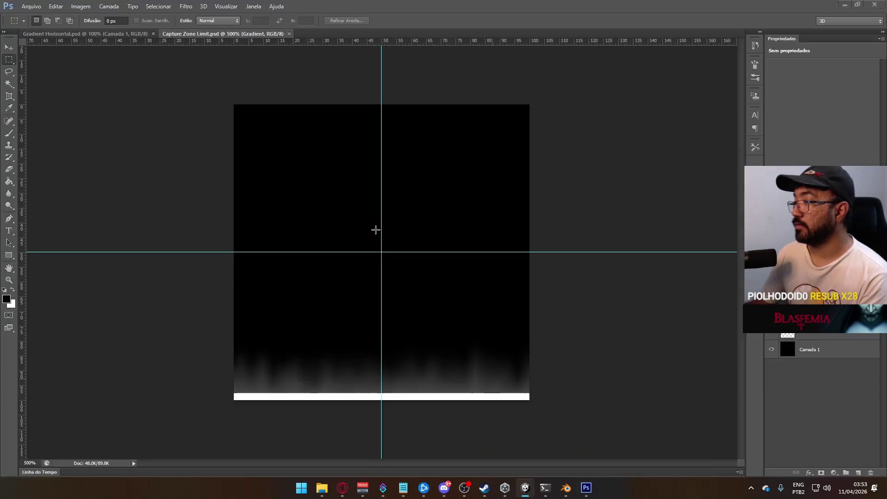
ctrl+alt+click(414, 331)
alt+click(414, 331)
alt+click(460, 331)
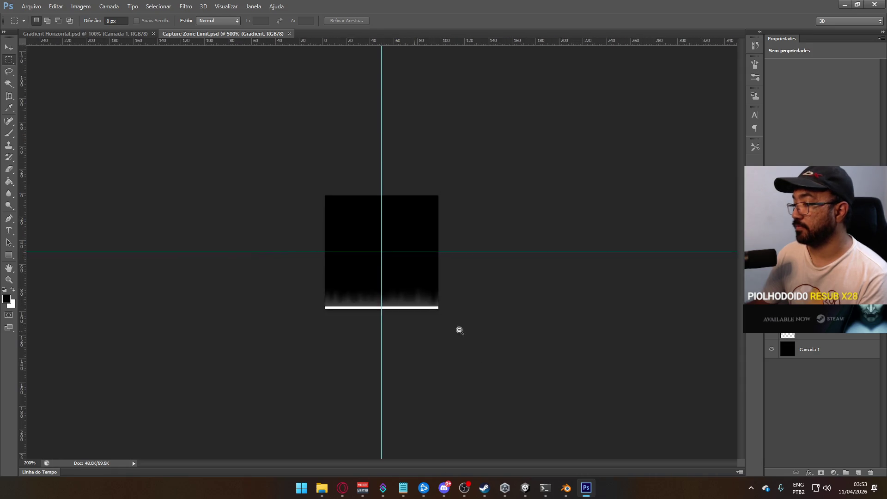
alt+click(457, 319)
key(ctrl+t)
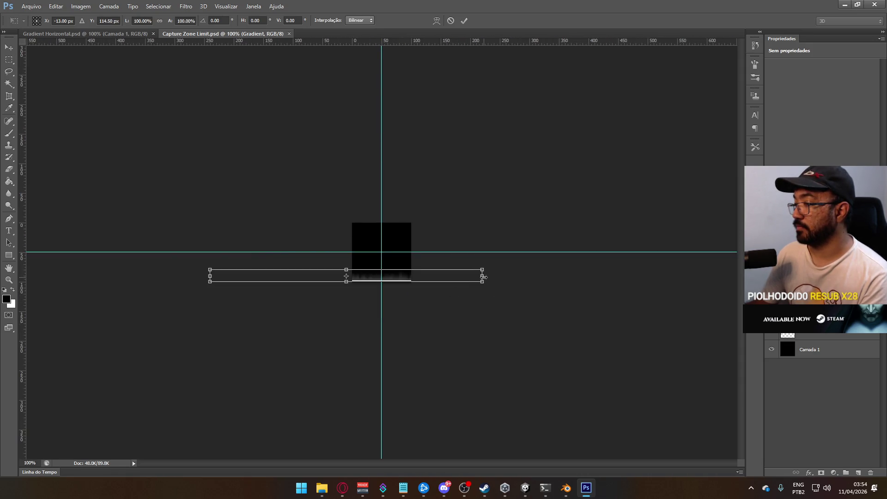
drag(484, 276, 885, 276)
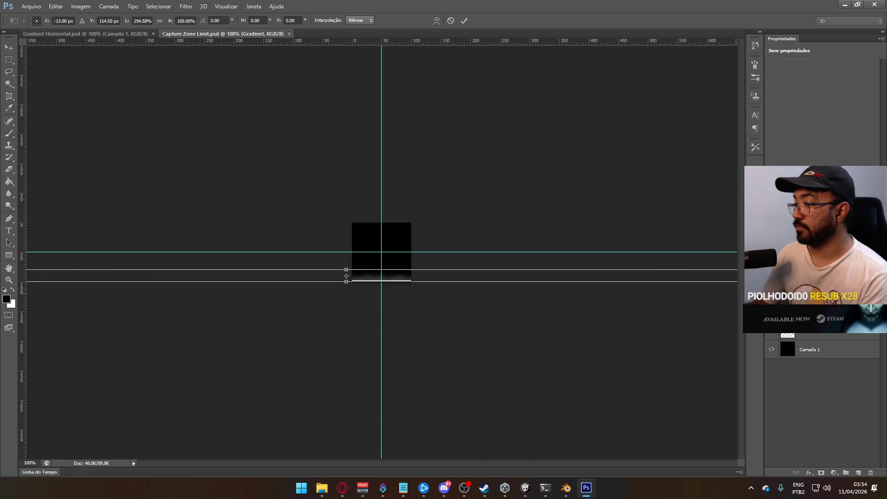
key(Return)
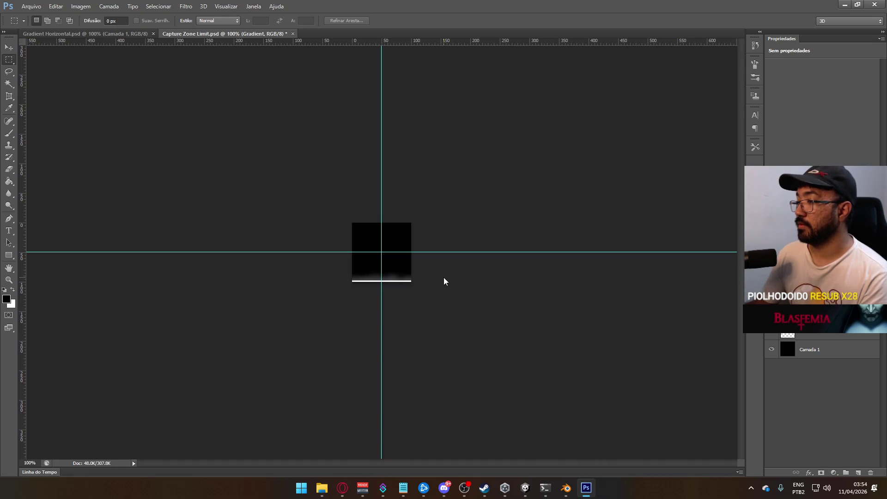
key(alt+Tab)
mouse_move(453, 251)
mouse_down()
mouse_move(427, 230)
mouse_move(716, 239)
mouse_move(708, 246)
mouse_up()
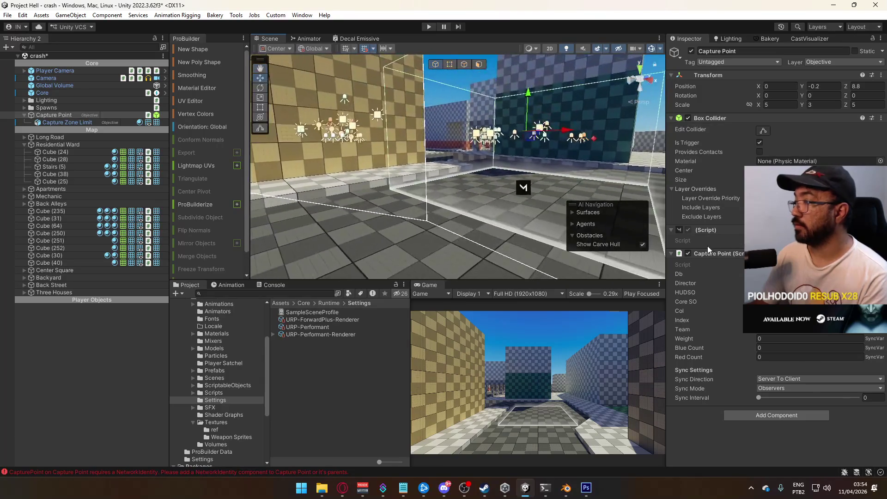
- Hide the guides and the black Camada 1 layer, comparing the texture in Unity
key(alt+Tab)
key(ctrl+e)
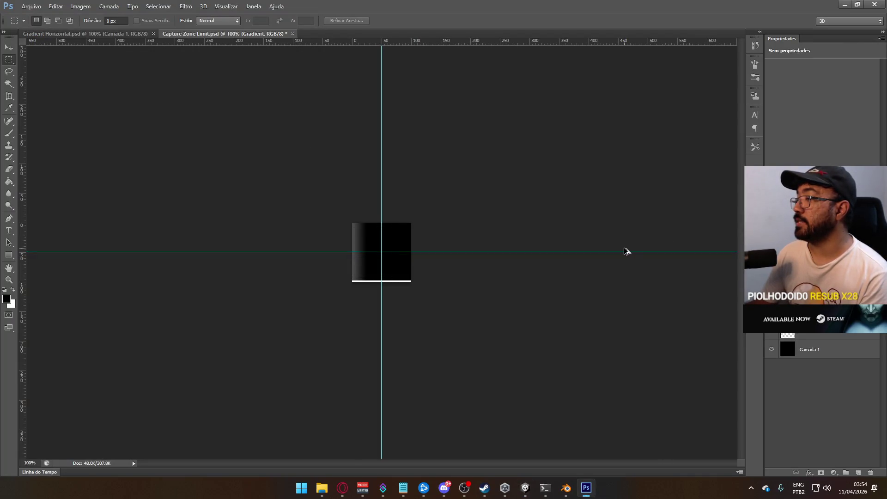
key(ctrl+semicolon)
key(alt+Tab)
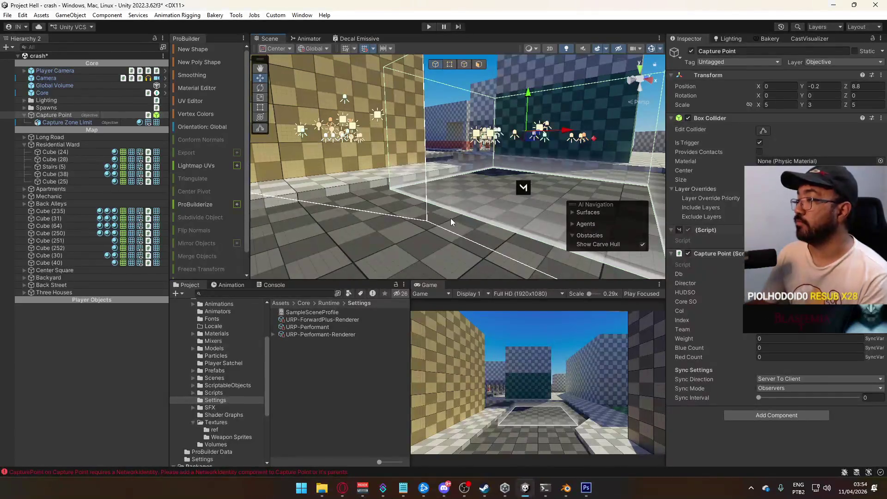
key(alt+Tab)
click(771, 352)
key(alt+Tab)
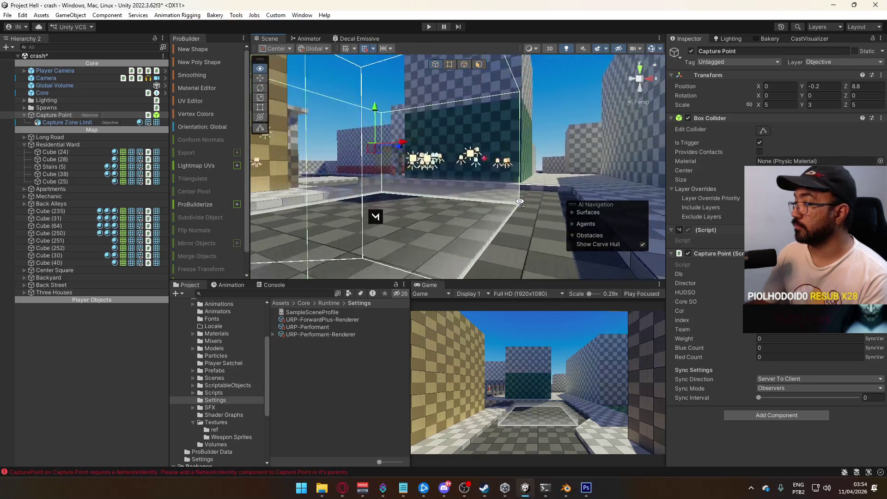
key(alt+Tab)
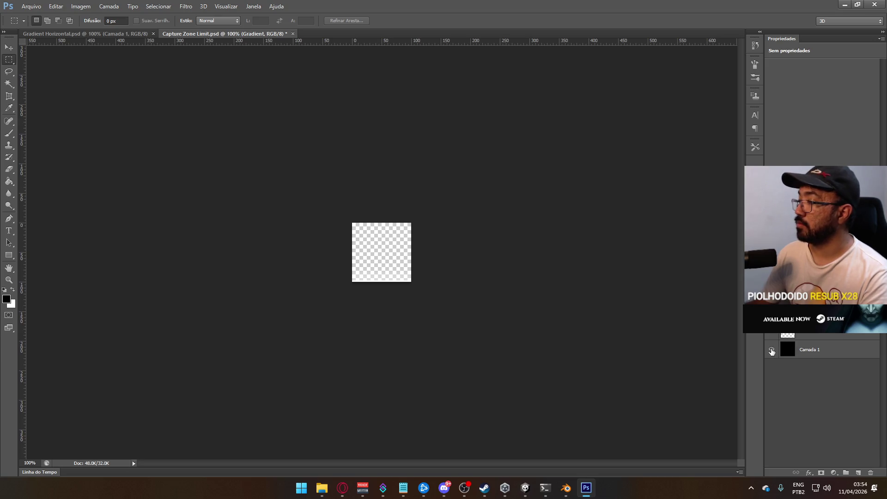
- Show Camada 1, zoom to 400%, squash the fade to 78% height, and check it in Unity
click(771, 351)
click(771, 352)
ctrl+click(363, 289)
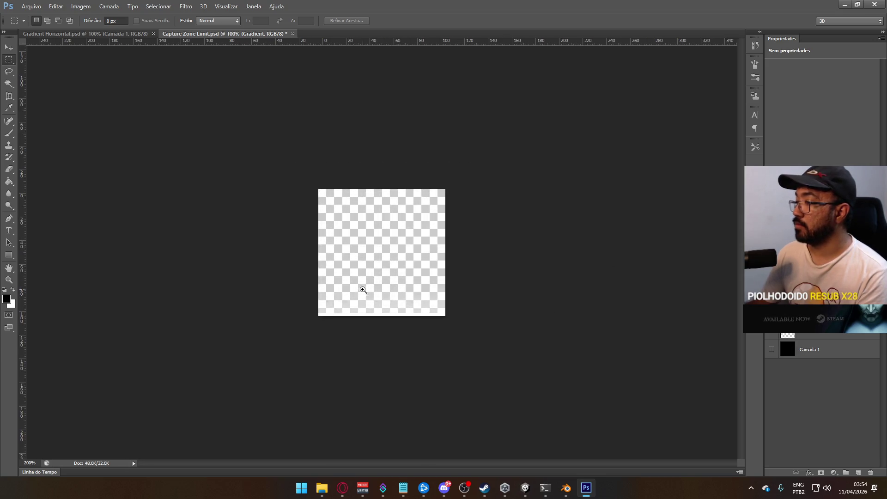
ctrl+click(363, 289)
click(771, 349)
key(ctrl+t)
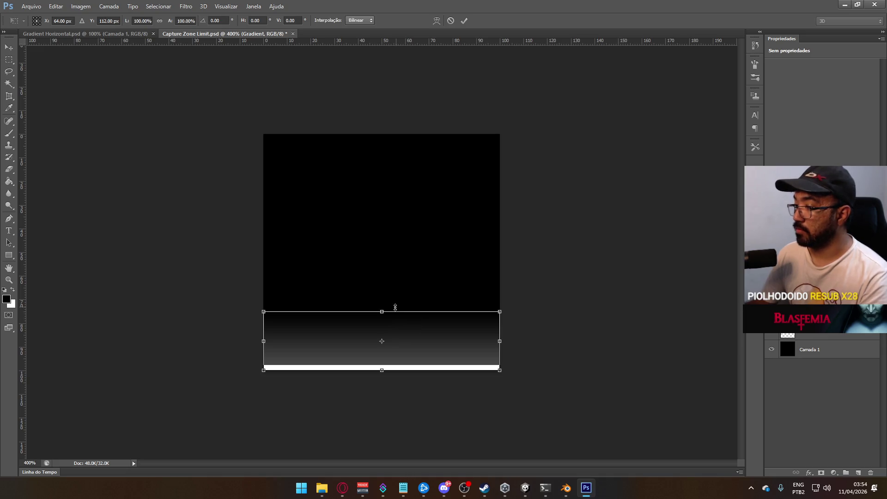
drag(381, 313, 381, 325)
key(Return)
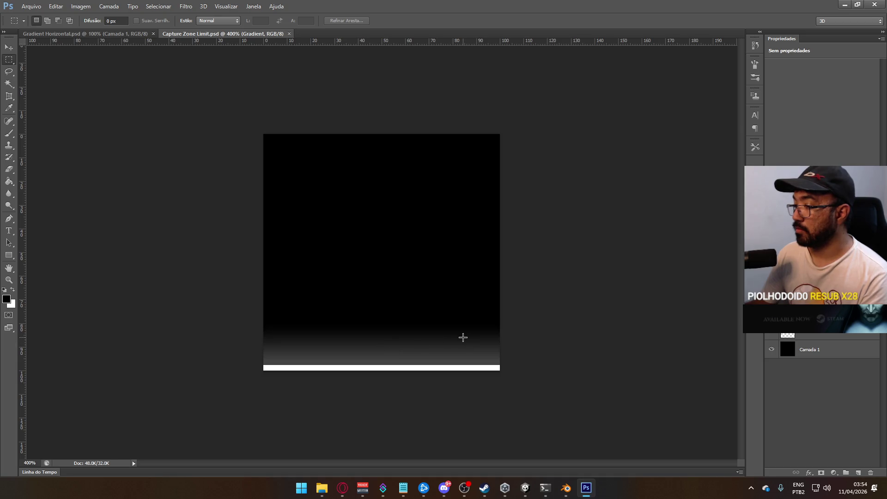
key(alt+Tab)
mouse_move(406, 187)
mouse_down()
mouse_move(516, 141)
mouse_move(507, 212)
mouse_move(178, 234)
mouse_up()
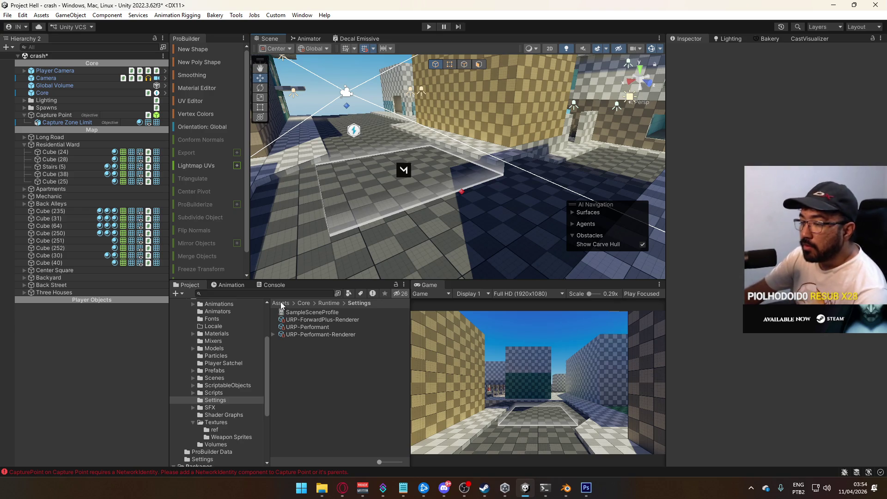
- Check the Unity console log, return to the project files, and bring Photoshop's Capture Zone Limit.psd forward
click(279, 286)
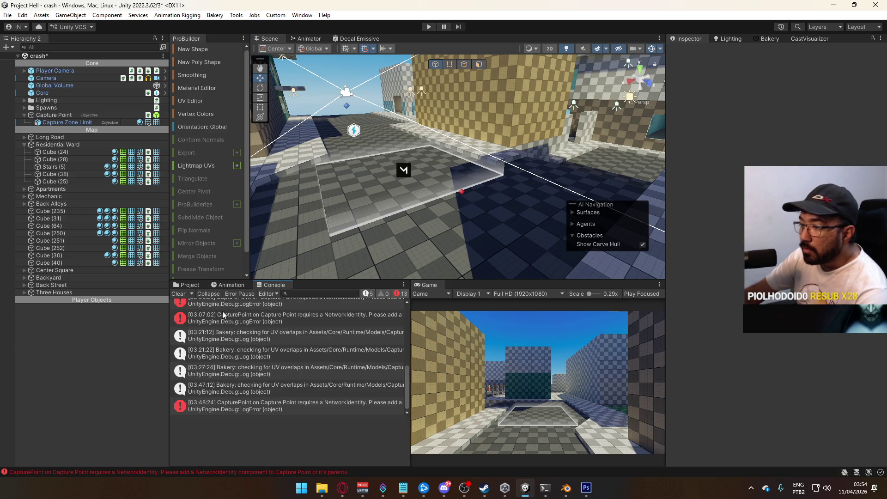
click(185, 285)
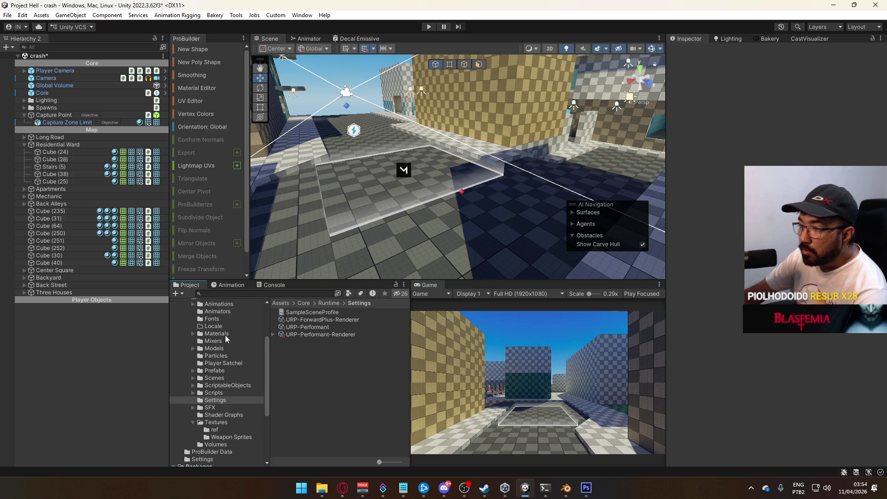
scroll(236, 348, up, 3)
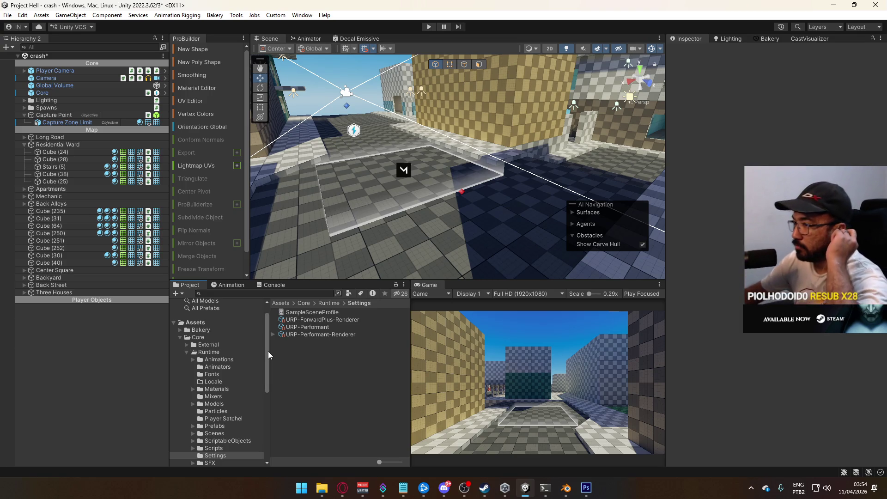
click(587, 487)
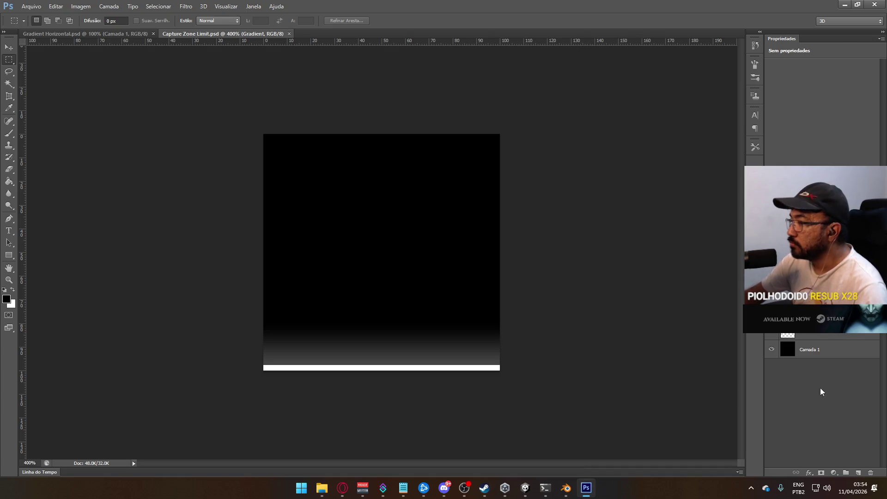
- Transform the white Line layer, delete a strip across the bottom band, and save the texture
key(alt+bracketleft)
key(ctrl+plus)
key(ctrl+t)
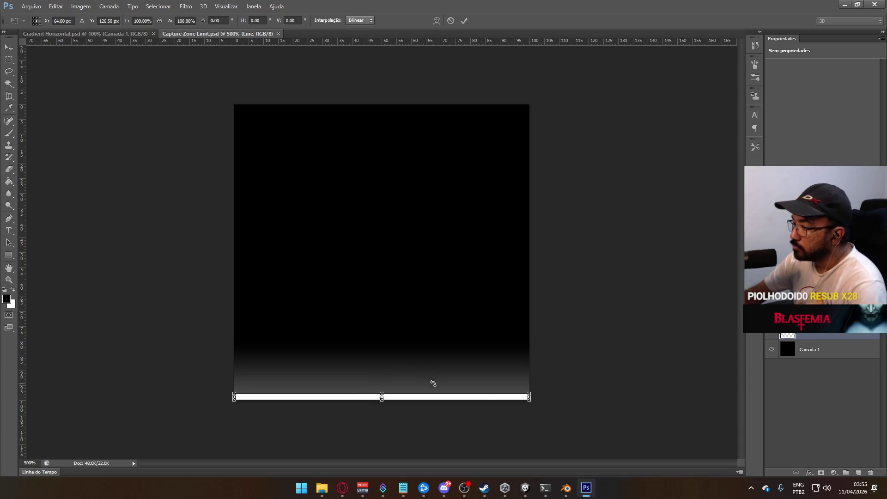
key(Return)
key(m)
drag(234, 371, 532, 396)
key(Delete)
key(ctrl+d)
key(ctrl+s)
- Inspect the capture zone in Unity, then reselect a thinner bottom strip in Photoshop and recheck
key(alt+Tab)
drag(462, 259, 457, 253)
key(alt+Tab)
key(ctrl+z)
click(278, 361)
mouse_move(234, 377)
mouse_down()
mouse_move(344, 393)
mouse_move(530, 393)
mouse_up()
key(ctrl+d)
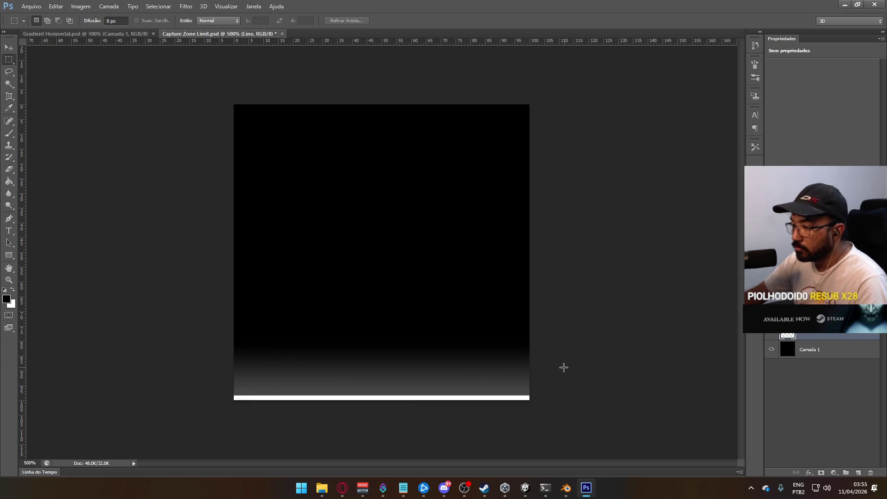
key(alt+Tab)
mouse_move(472, 210)
mouse_down()
mouse_move(464, 237)
mouse_move(459, 225)
mouse_up()
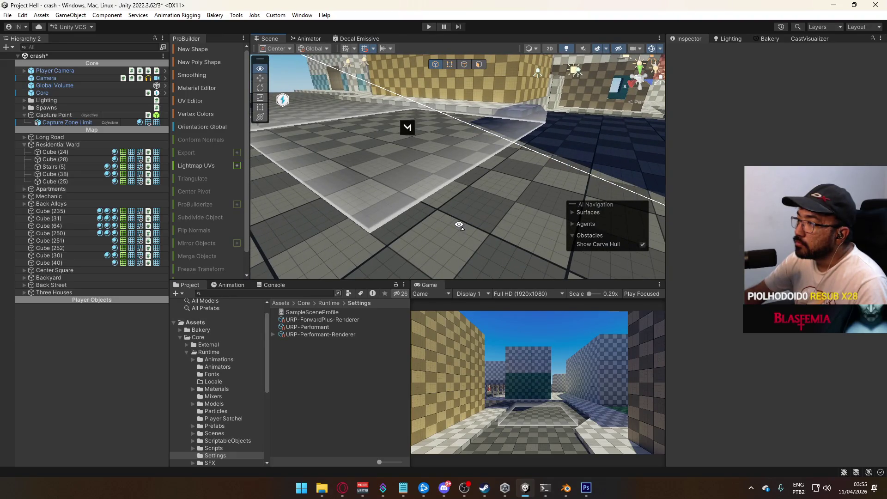
key(f)
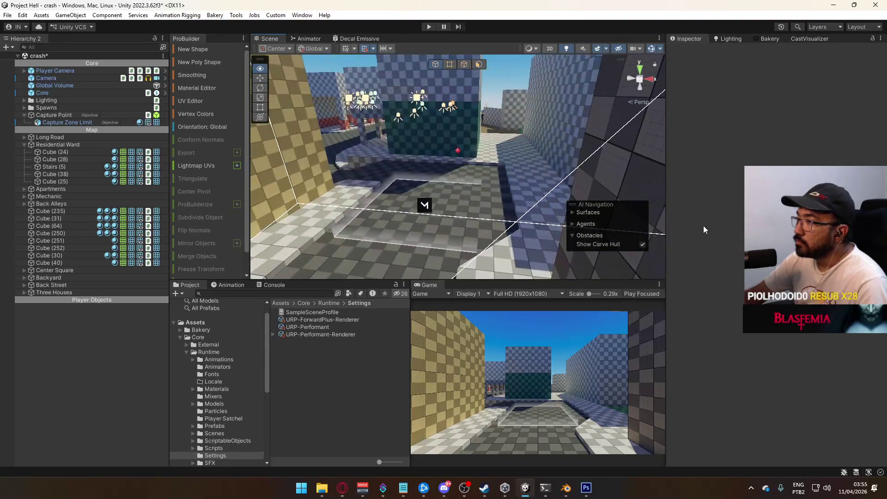
mouse_move(638, 221)
mouse_down()
mouse_move(508, 213)
mouse_move(277, 236)
mouse_up()
drag(215, 245, 414, 217)
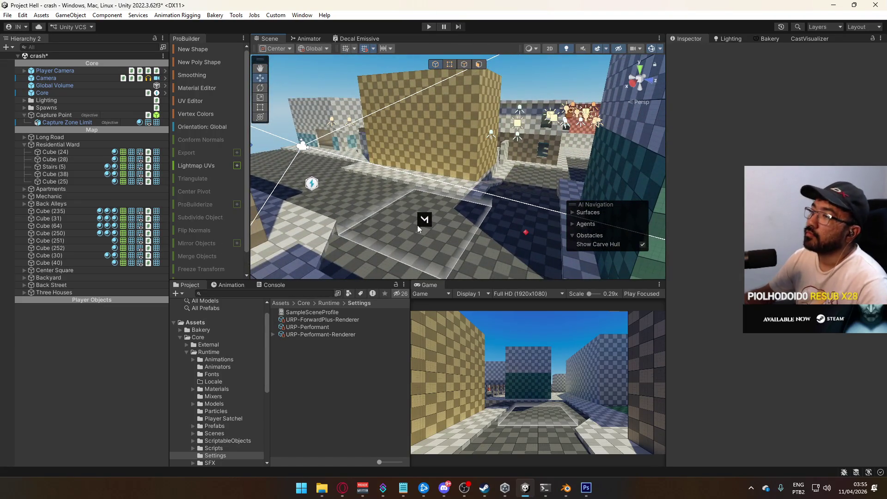